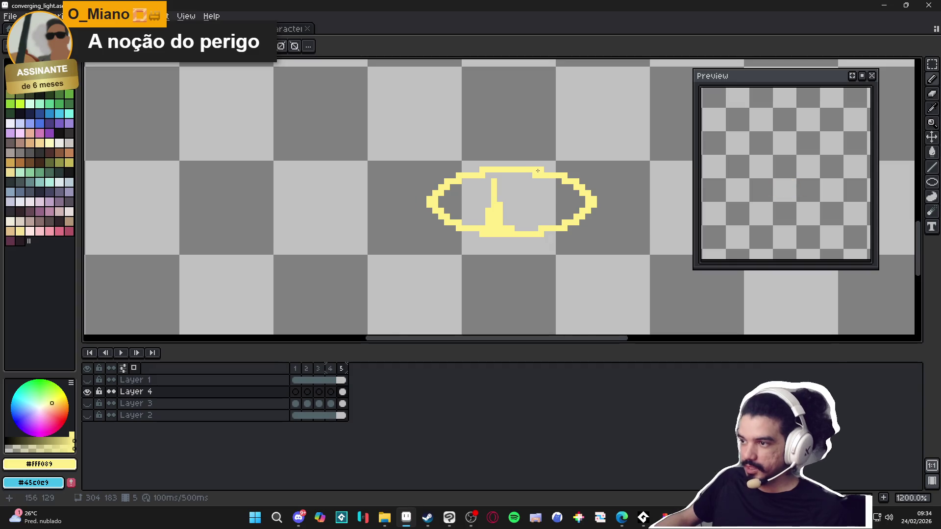
# Draw thin vertical yellow beams rising from the ring's top and right side in frame 5
pyautogui.moveTo(538, 170); pyautogui.dragTo(535, 139)
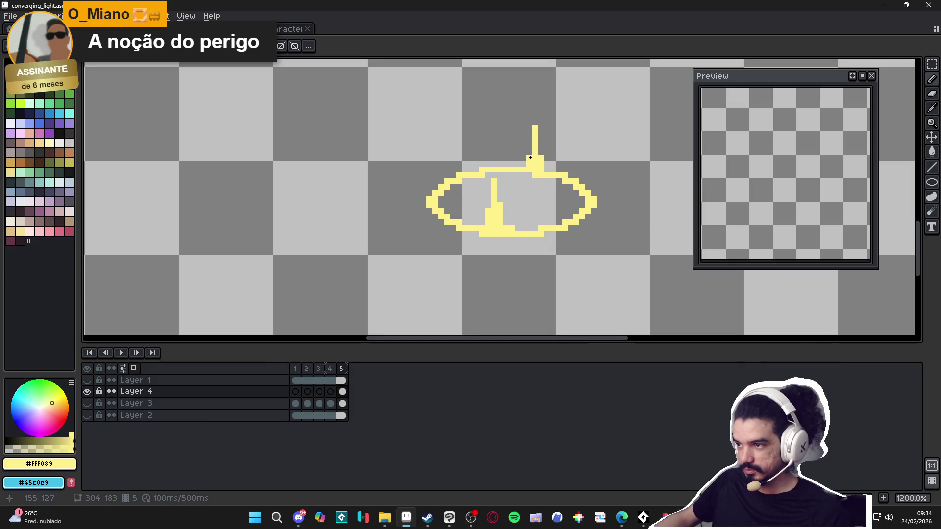
pyautogui.click(541, 129)
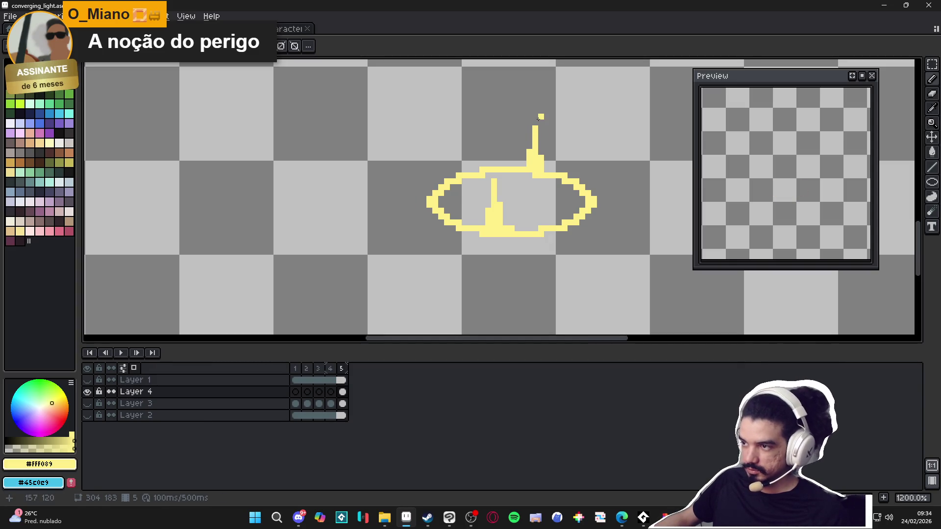
pyautogui.scroll(1, 577, 205)
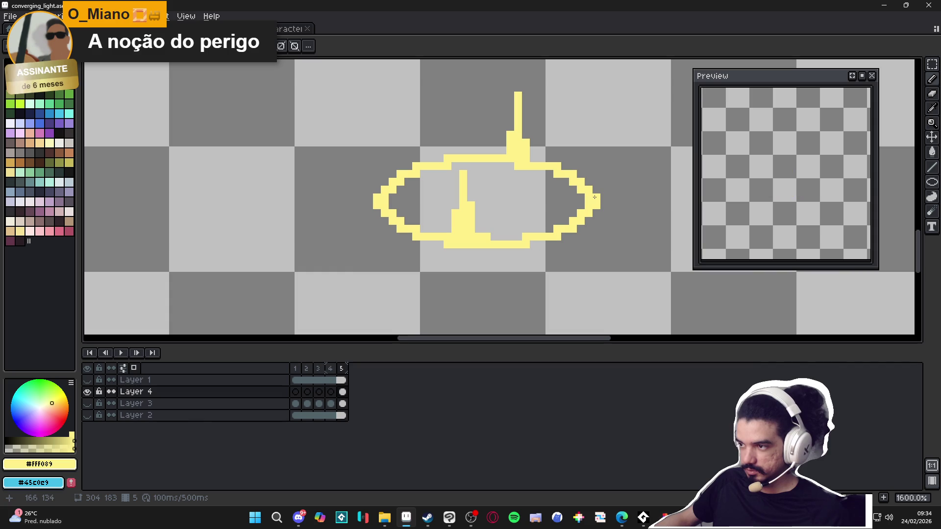
pyautogui.moveTo(588, 191)
pyautogui.mouseDown()
pyautogui.moveTo(585, 140)
pyautogui.moveTo(589, 152)
pyautogui.mouseUp()
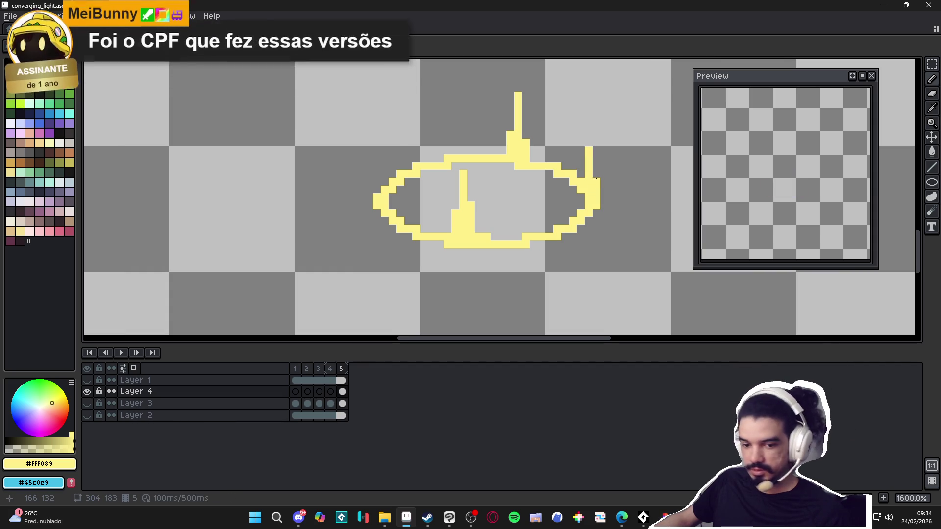
pyautogui.scroll(-2, 595, 177)
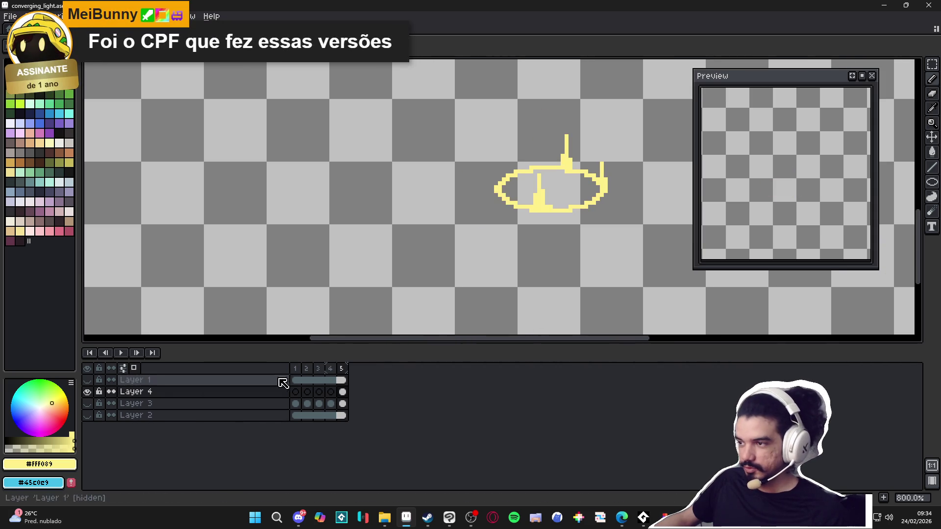
# Review frames 1–5, then draw a yellow beam up from the ring's left edge in frame 5
pyautogui.click(296, 370)
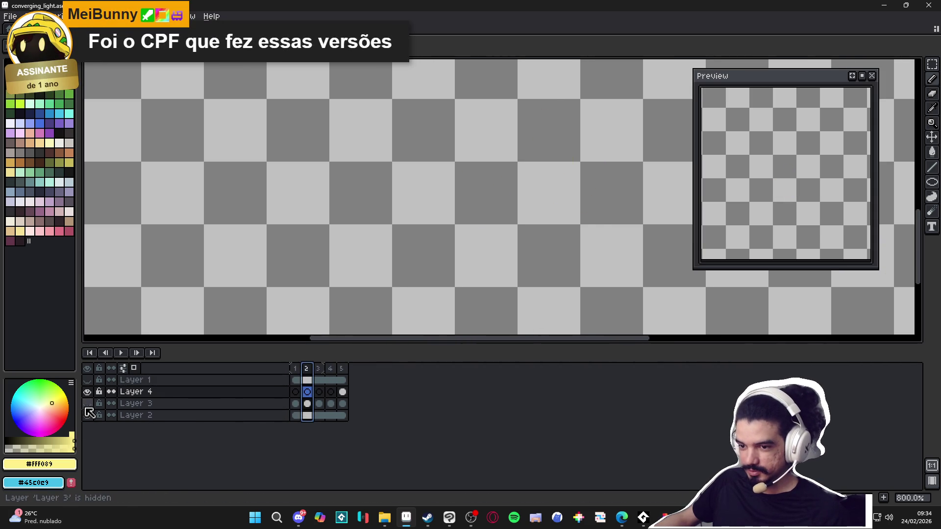
pyautogui.press('Right')
pyautogui.click(341, 369)
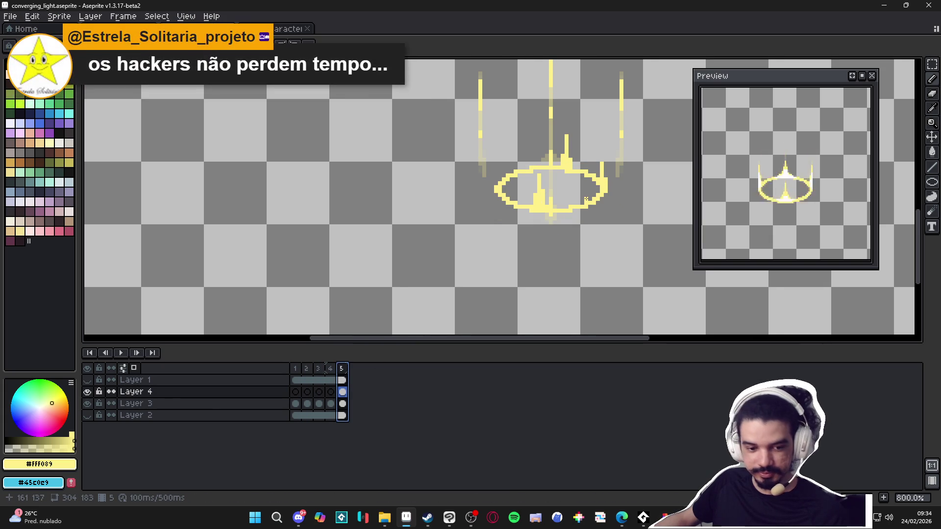
pyautogui.scroll(2, 515, 185)
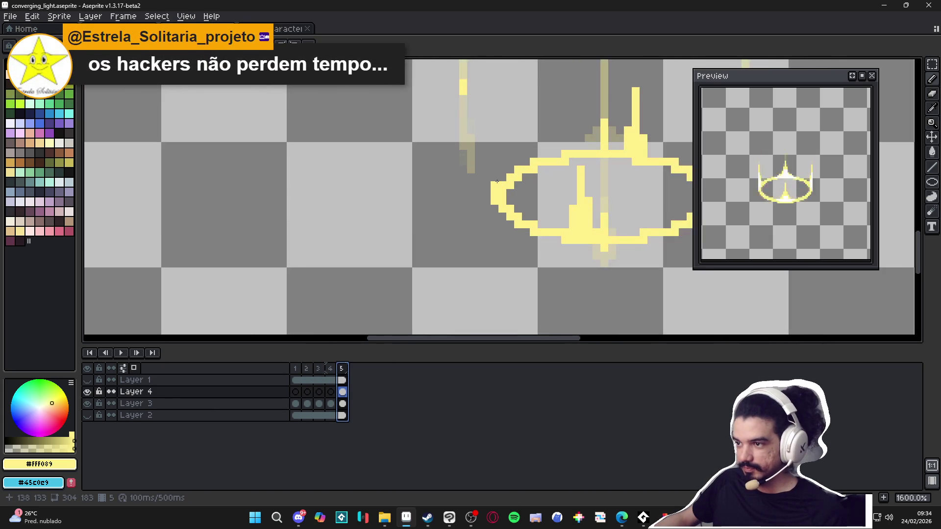
pyautogui.moveTo(498, 182); pyautogui.dragTo(494, 136)
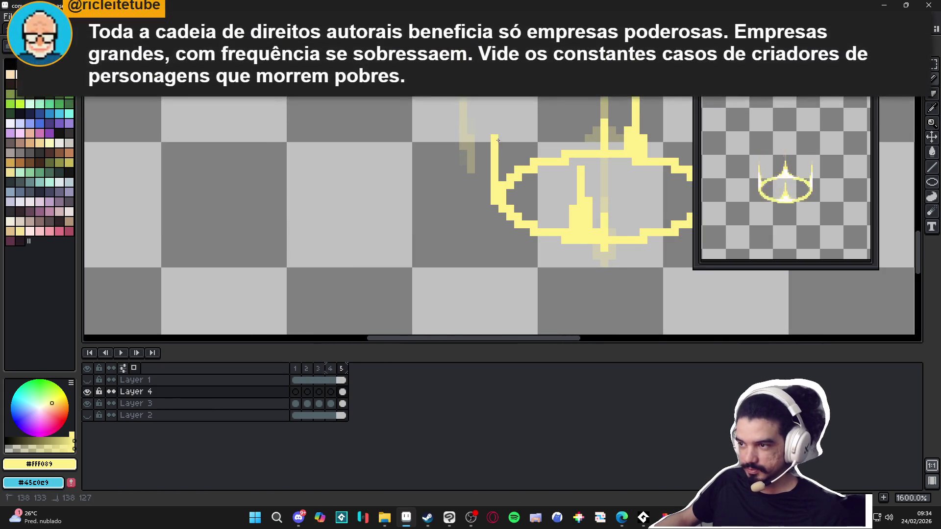
pyautogui.scroll(-3, 529, 189)
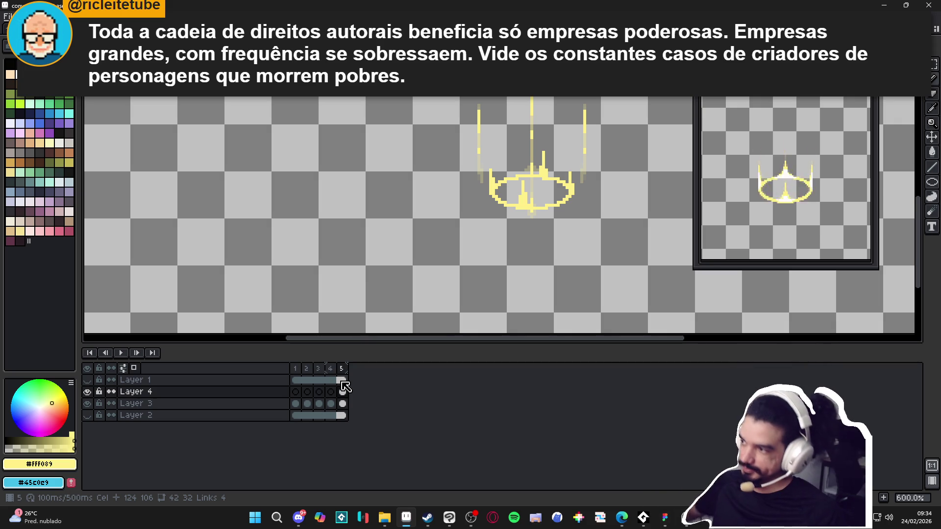
# Replay the earlier frames to check the new beam against the animation
pyautogui.click(300, 370)
pyautogui.click(308, 368)
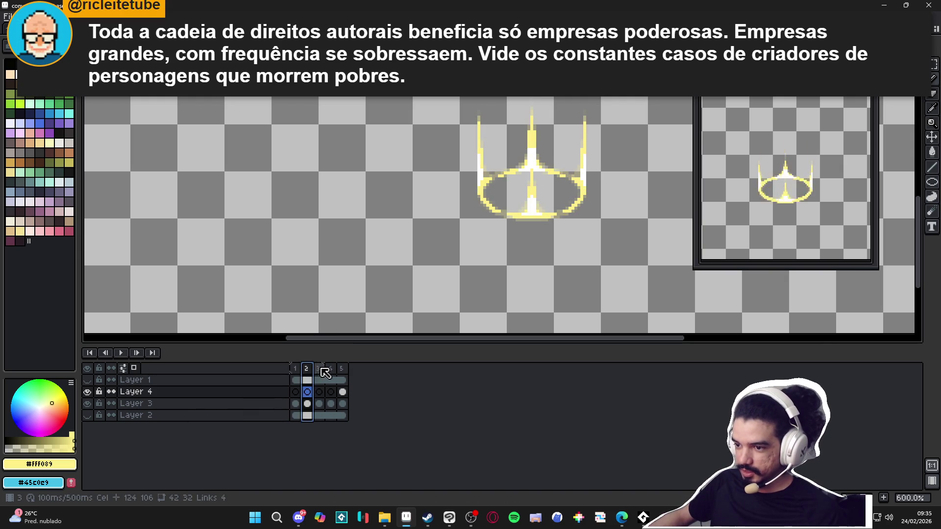
pyautogui.click(331, 368)
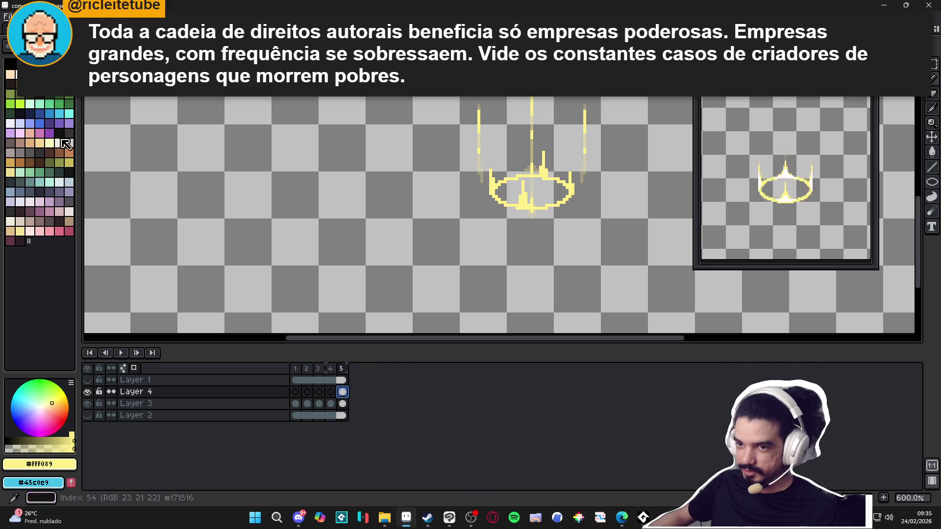
# Paint white highlights on the bases of the lower and upper-left spikes
pyautogui.click(39, 143)
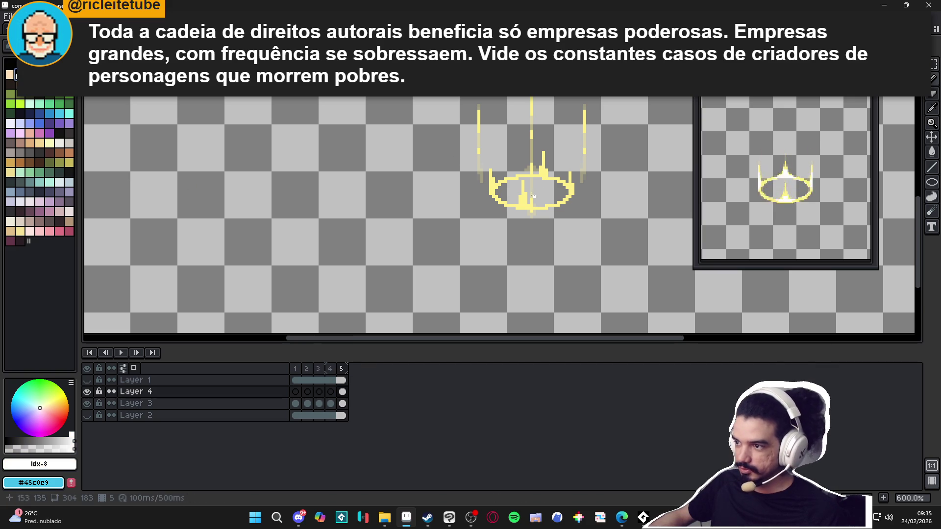
pyautogui.scroll(3, 508, 214)
pyautogui.scroll(1, 508, 214)
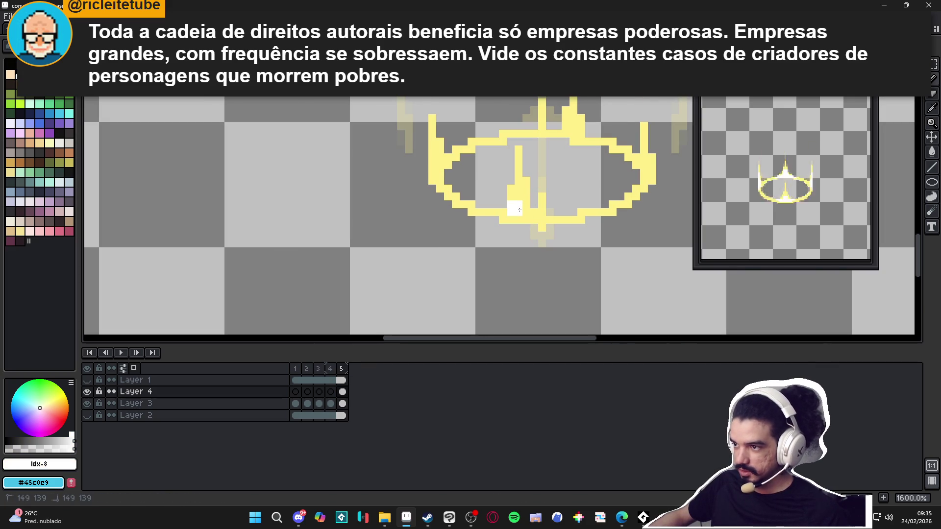
pyautogui.click(518, 182)
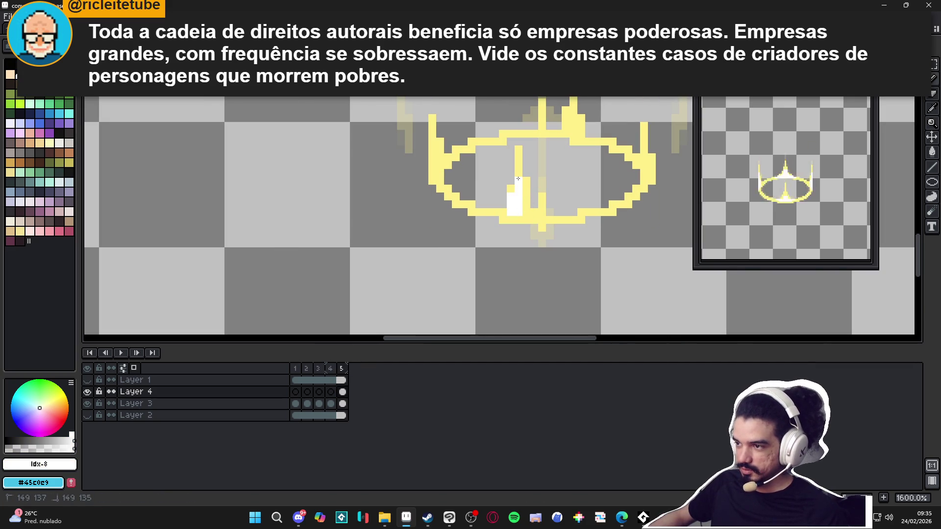
pyautogui.click(526, 205)
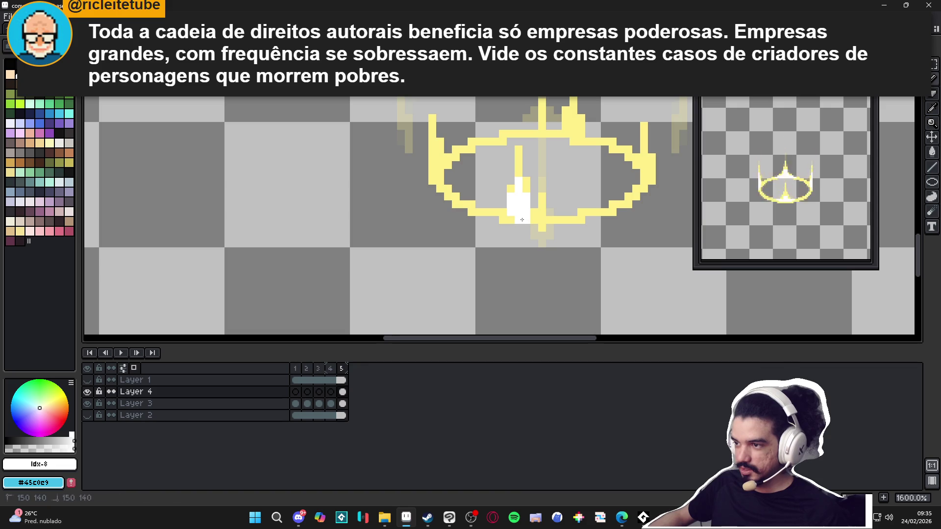
pyautogui.click(512, 219)
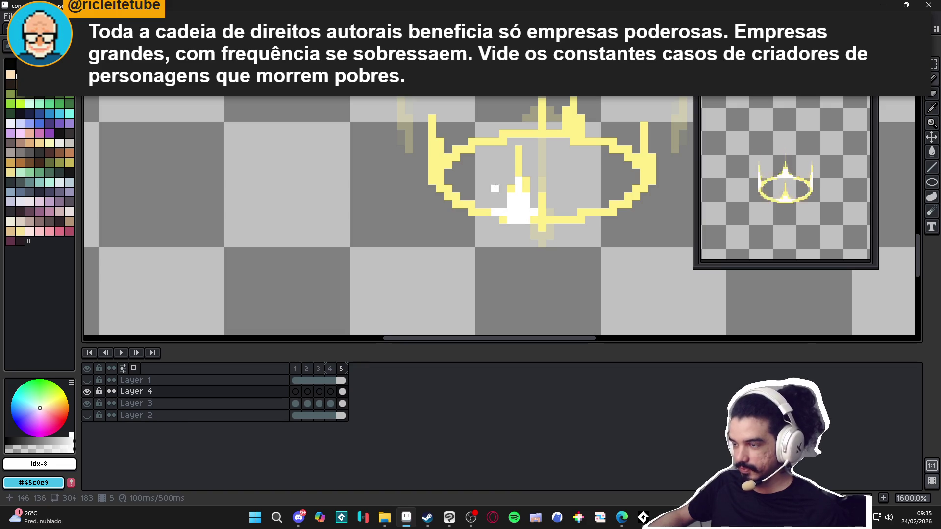
pyautogui.click(433, 151)
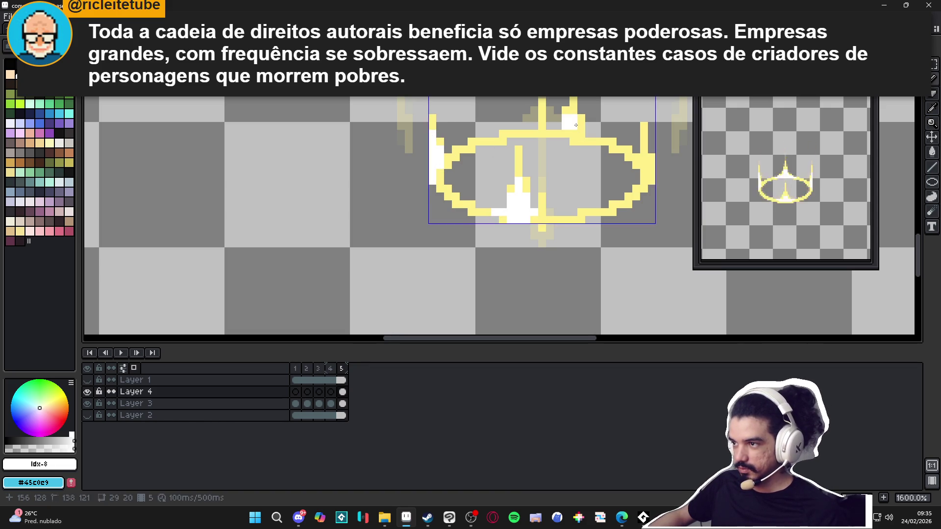
# Clear the selection and add white highlight pixels to the top spike
pyautogui.hotkey('ctrl', 't')
pyautogui.press('Return')
pyautogui.moveTo(574, 117); pyautogui.dragTo(574, 102)
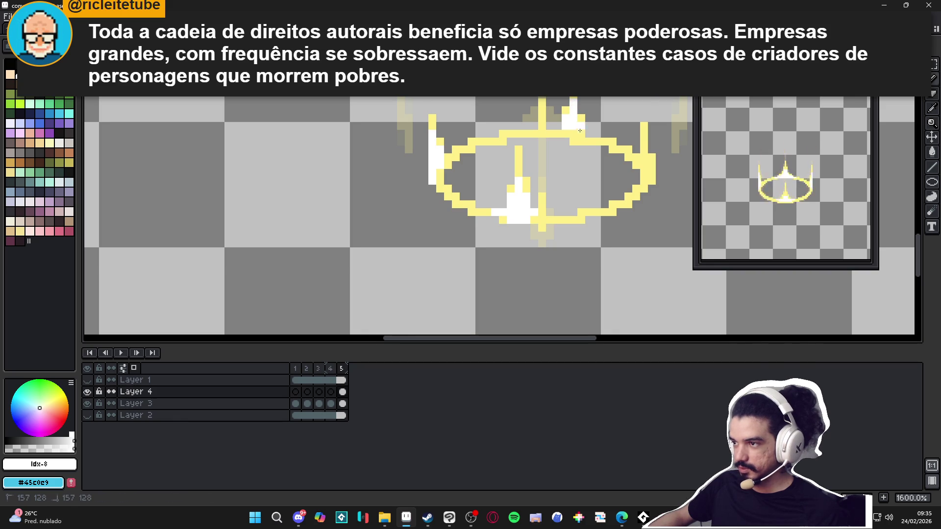
pyautogui.click(574, 134)
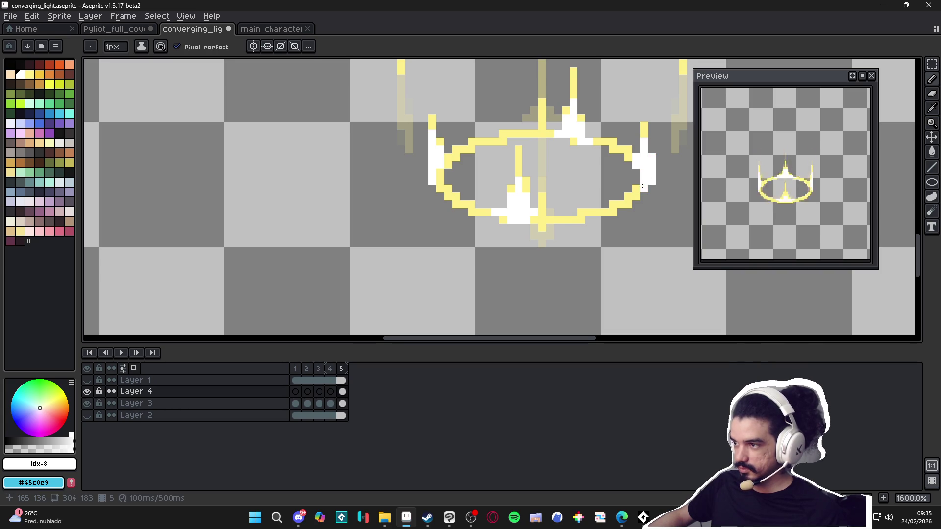
pyautogui.scroll(-3, 636, 190)
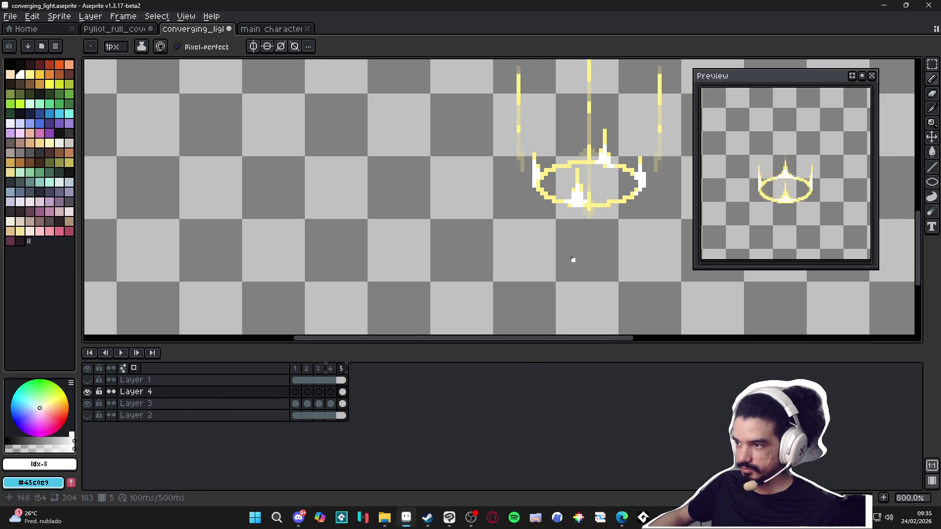
pyautogui.scroll(3, 596, 162)
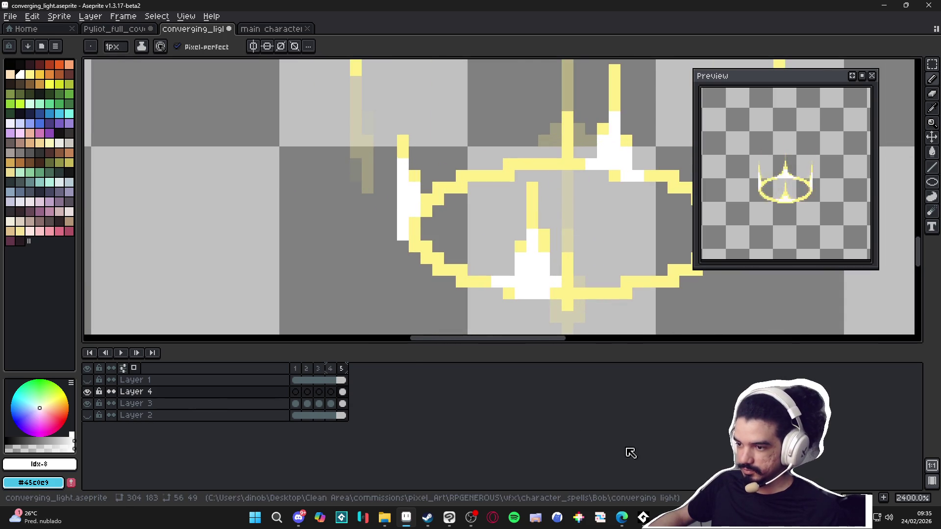
# Add a new frame 6, check Layer 3's cel, return to Layer 4 and save the file
pyautogui.click(885, 500)
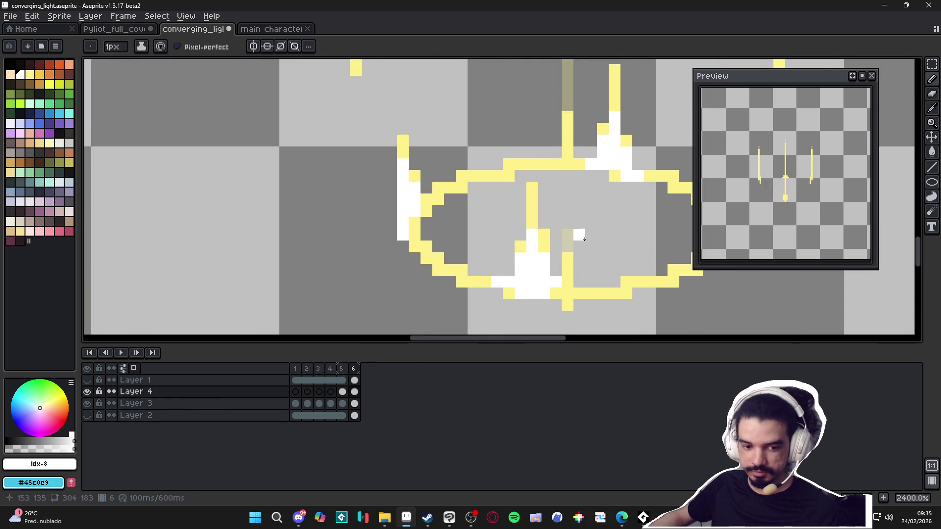
pyautogui.scroll(-2, 581, 236)
pyautogui.keyDown('ctrl'); pyautogui.click(548, 120); pyautogui.keyUp('ctrl')
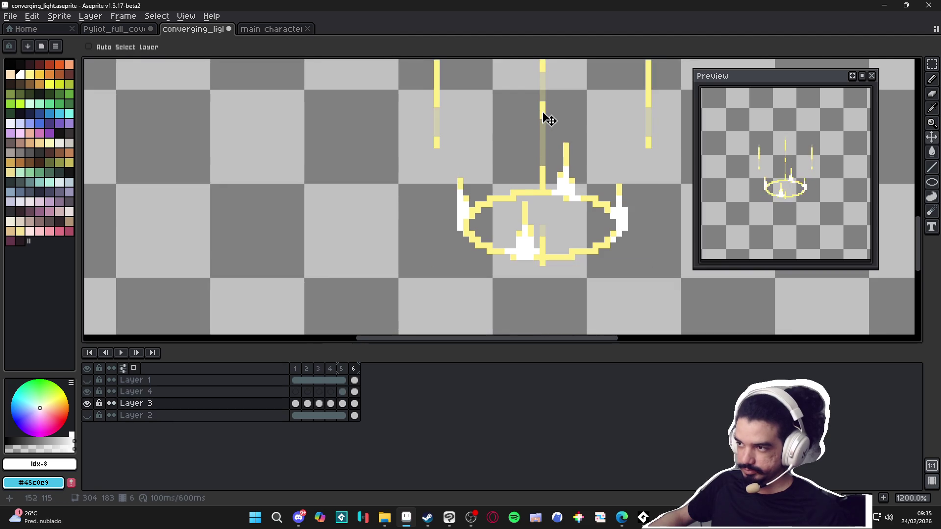
pyautogui.scroll(-2, 548, 119)
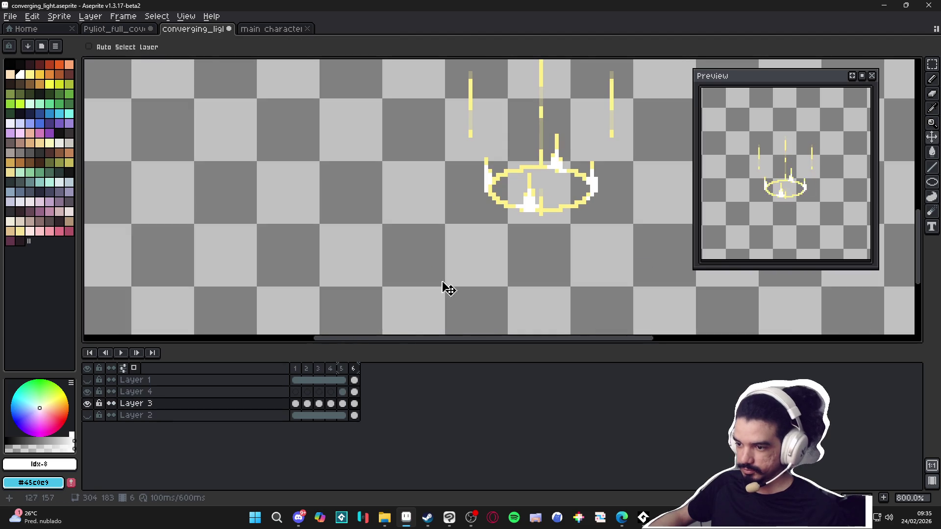
pyautogui.click(355, 405)
pyautogui.keyDown('ctrl'); pyautogui.click(559, 168); pyautogui.keyUp('ctrl')
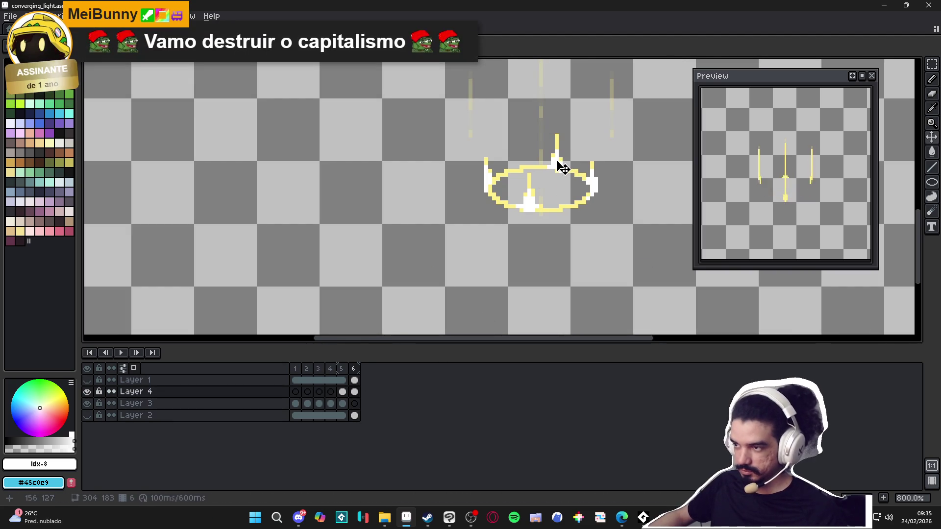
pyautogui.hotkey('ctrl', 's')
pyautogui.scroll(-1, 527, 192)
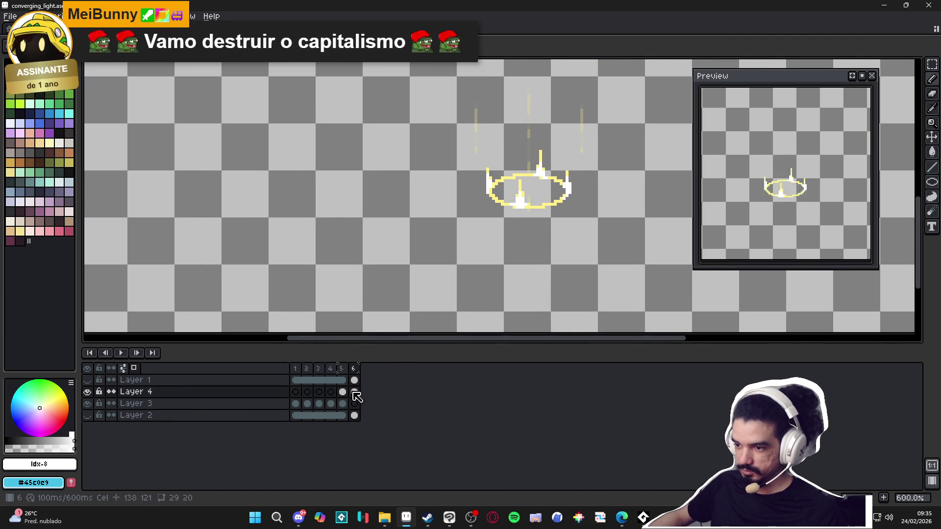
pyautogui.scroll(1, 507, 208)
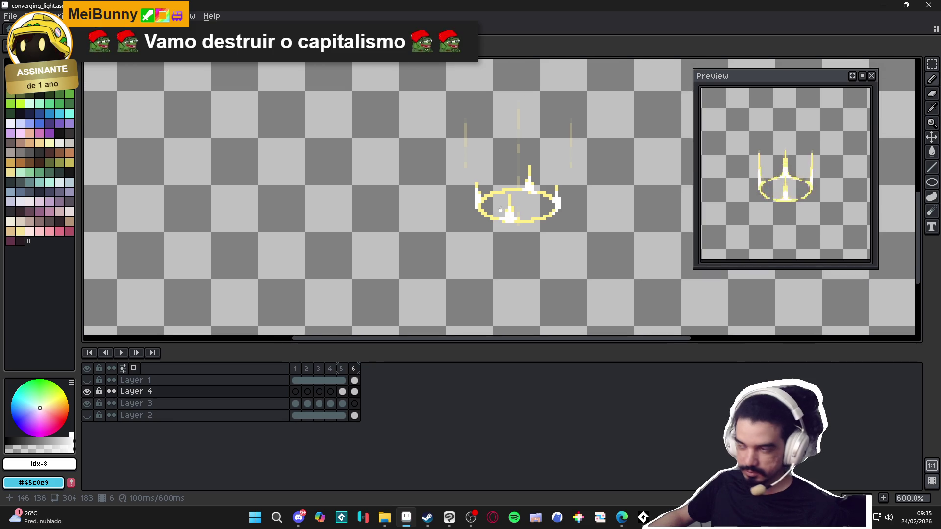
pyautogui.scroll(2, 515, 191)
# In frame 6, extend the top, right and left yellow beams upward and add a pixel beside the right beam
pyautogui.keyDown('alt'); pyautogui.click(538, 168); pyautogui.keyUp('alt')
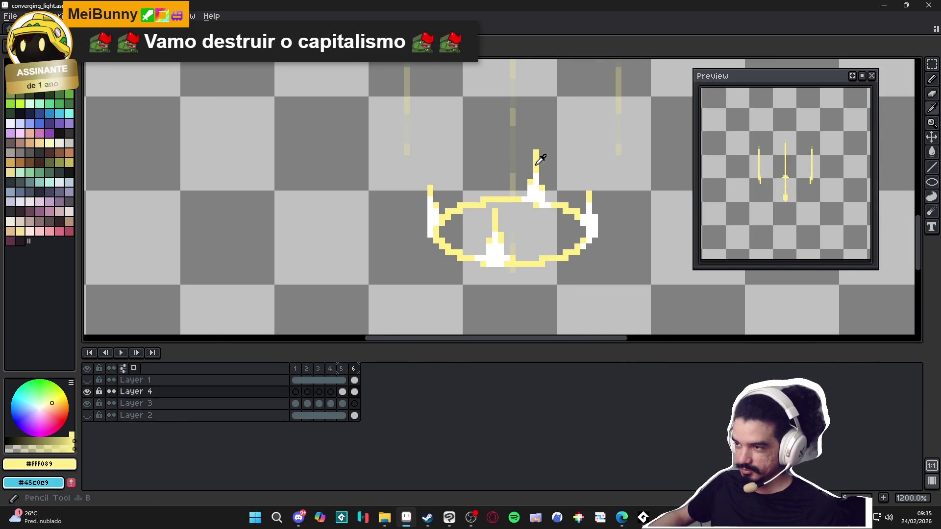
pyautogui.moveTo(537, 153); pyautogui.dragTo(537, 136)
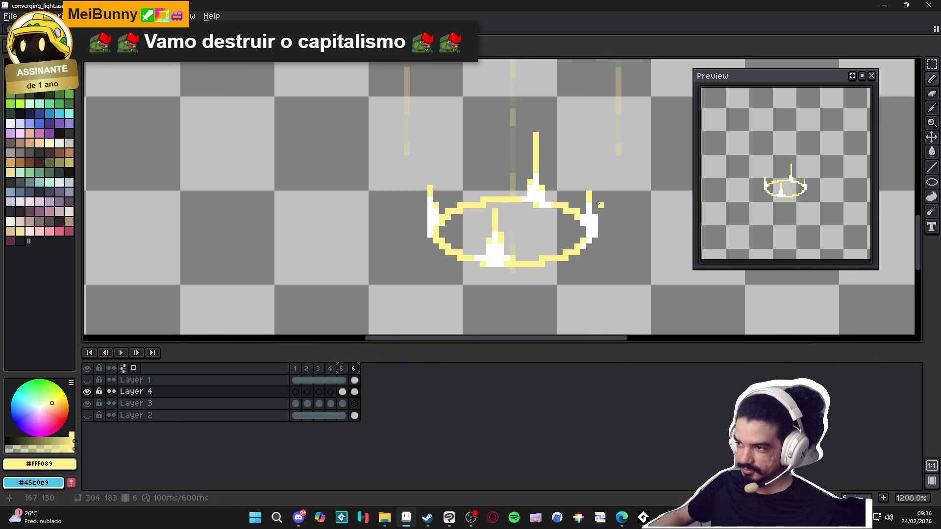
pyautogui.moveTo(588, 192); pyautogui.dragTo(588, 172)
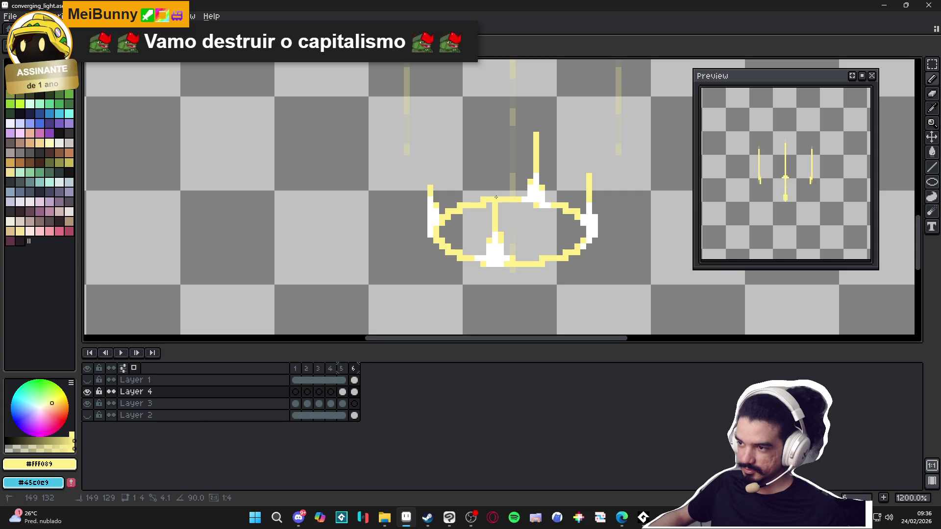
pyautogui.moveTo(430, 183); pyautogui.dragTo(431, 173)
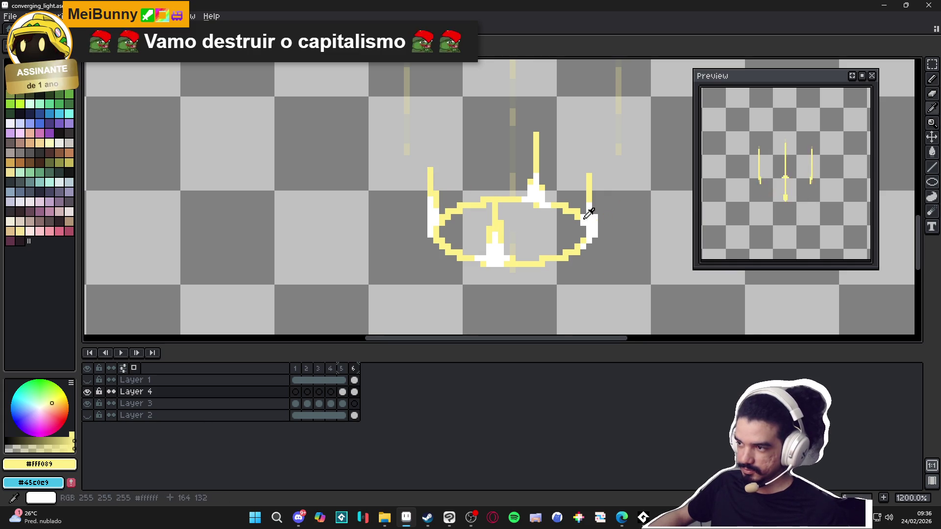
pyautogui.click(596, 206)
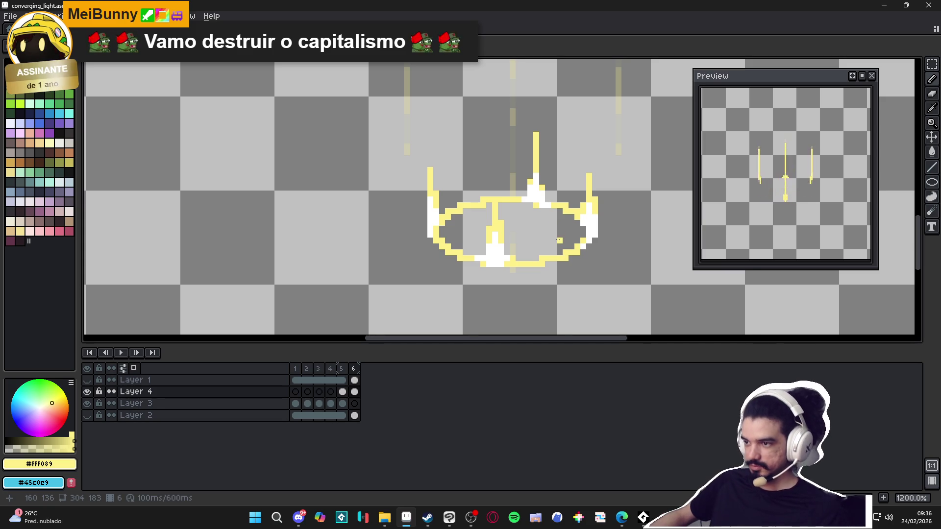
pyautogui.scroll(1, 485, 204)
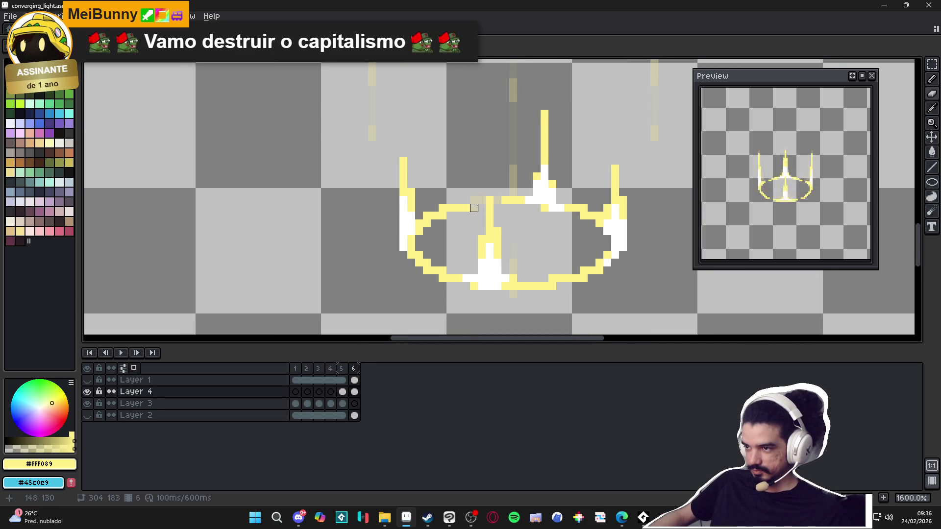
# Erase pixels along the ring's lower-left edge so it starts to dissolve, then compare with frame 5
pyautogui.moveTo(435, 271); pyautogui.dragTo(443, 272)
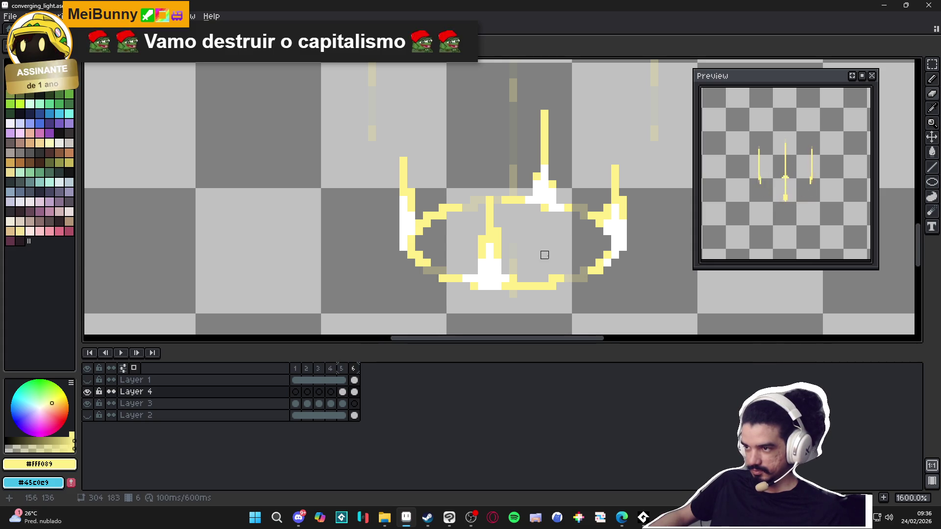
pyautogui.click(354, 369)
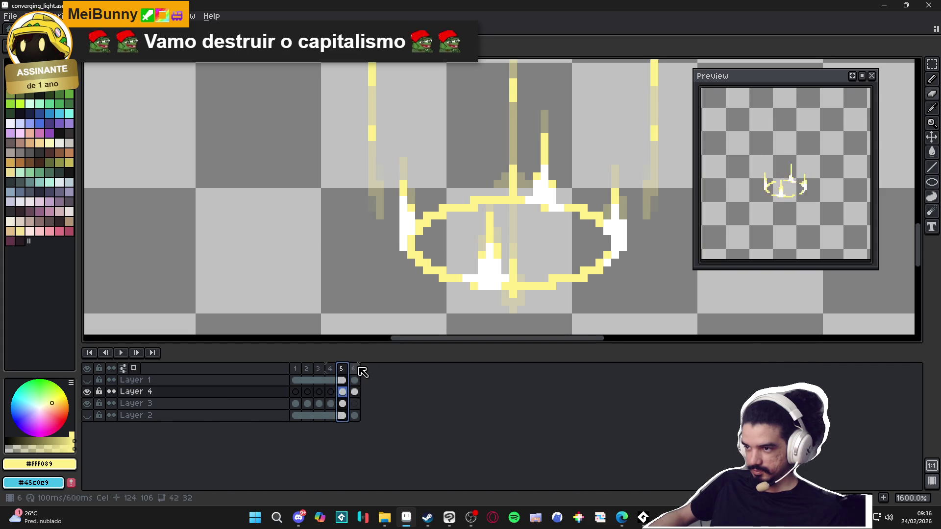
pyautogui.keyDown('ctrl'); pyautogui.click(490, 211); pyautogui.keyUp('ctrl')
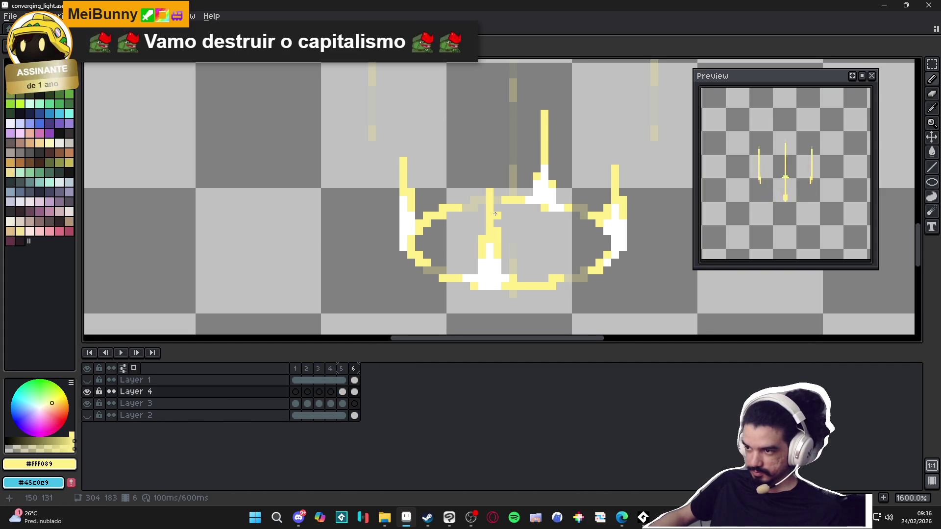
pyautogui.scroll(-1, 500, 222)
pyautogui.click(343, 368)
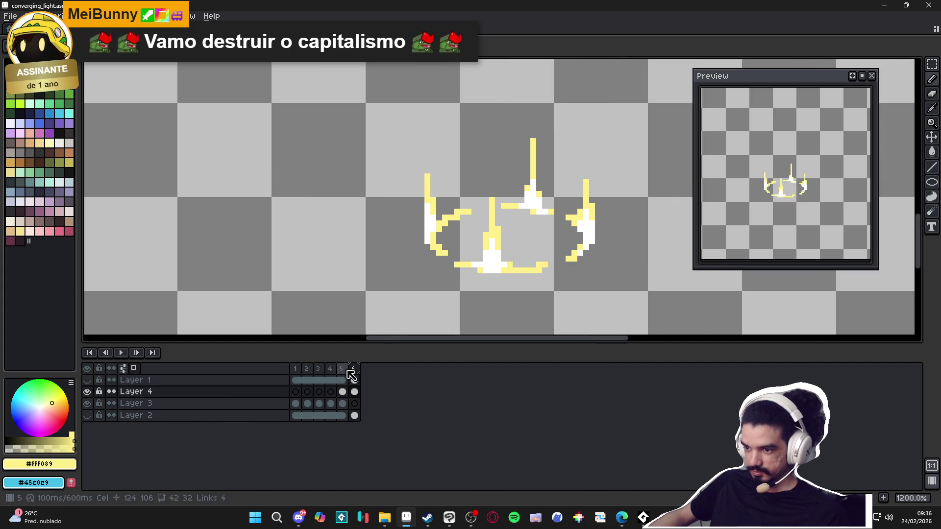
# Flick between frames 5 and 6 to check the motion, then add a new frame 7
pyautogui.click(343, 369)
pyautogui.click(342, 368)
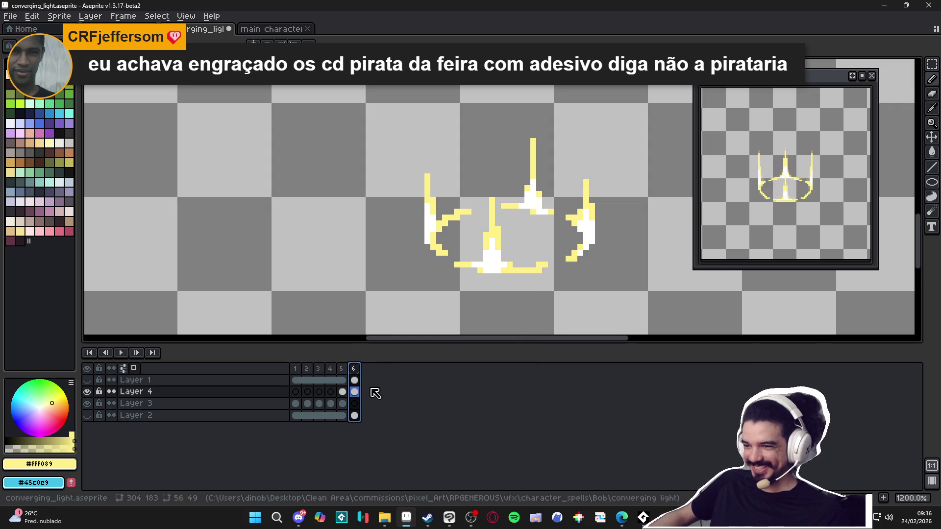
pyautogui.click(342, 369)
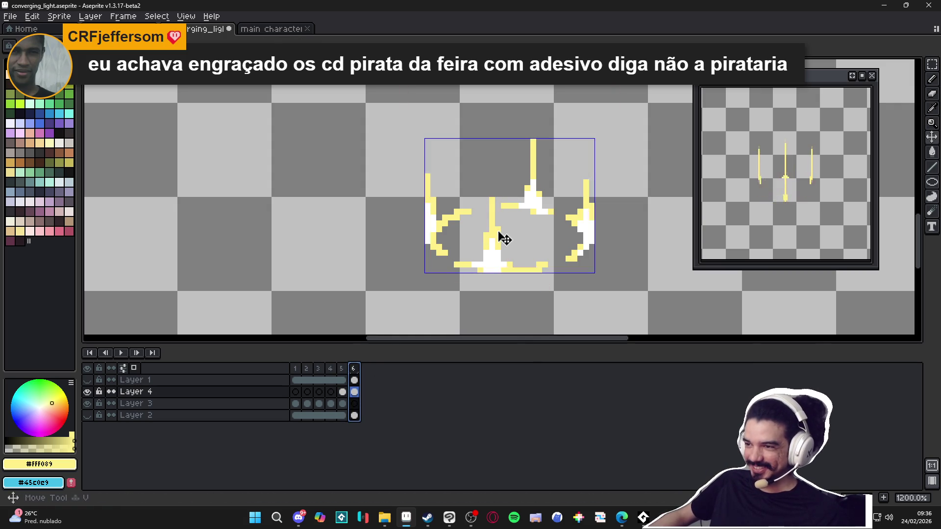
pyautogui.click(342, 369)
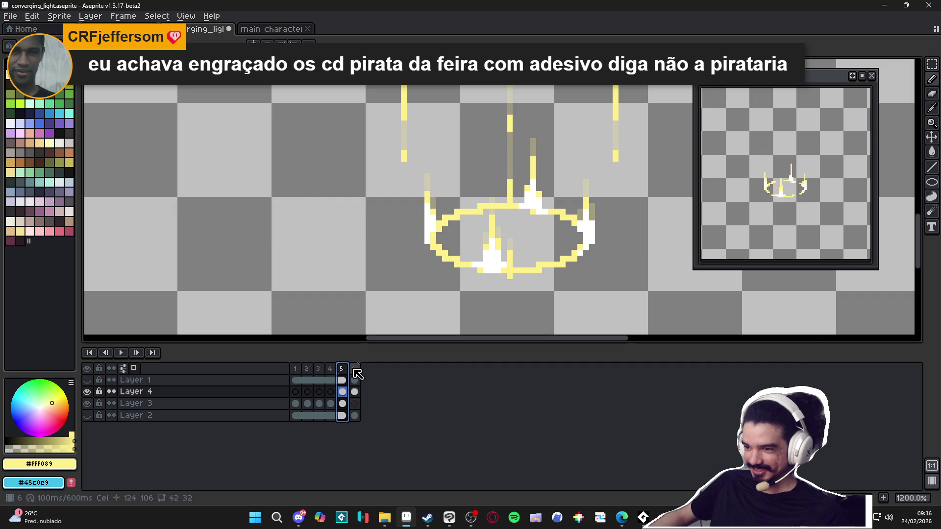
pyautogui.click(353, 369)
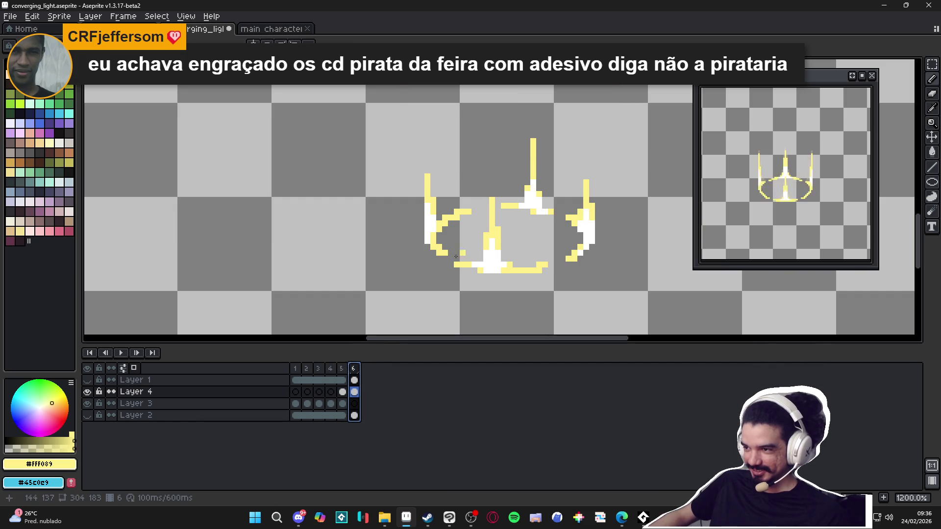
pyautogui.click(354, 370)
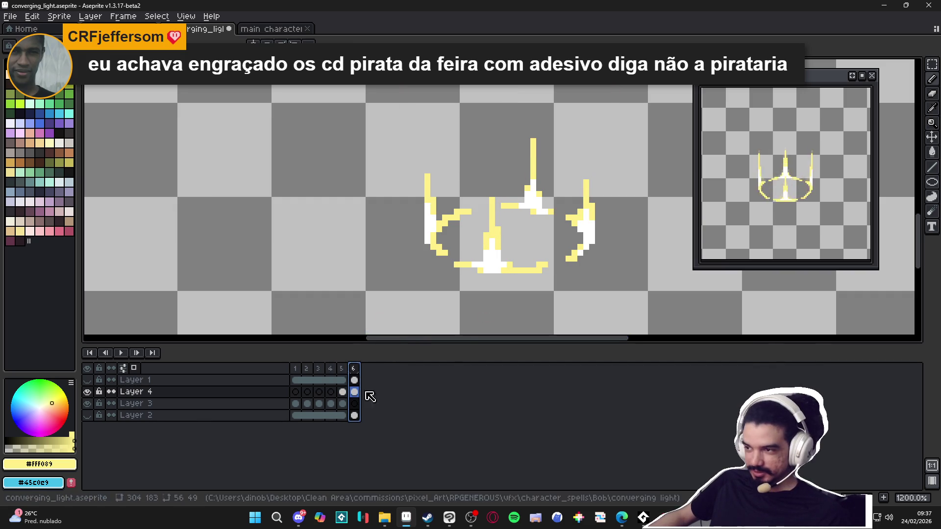
pyautogui.click(354, 376)
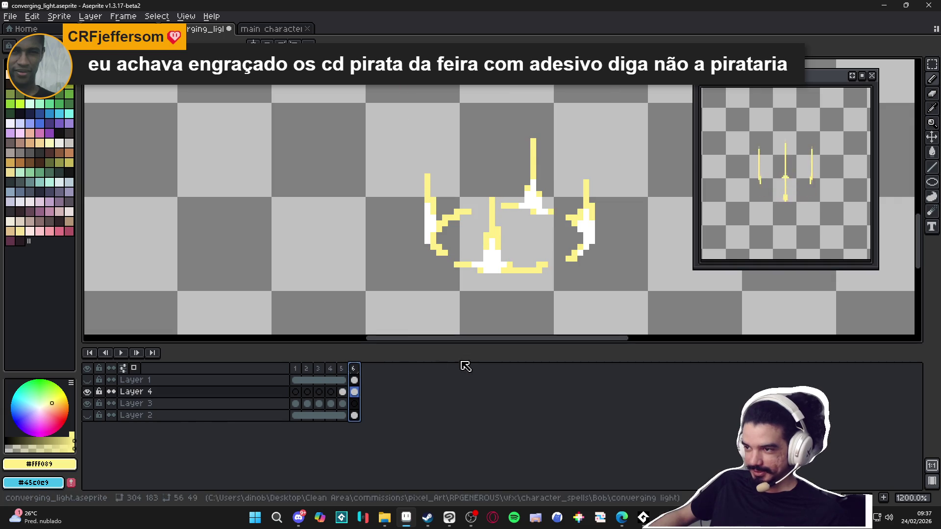
pyautogui.click(884, 500)
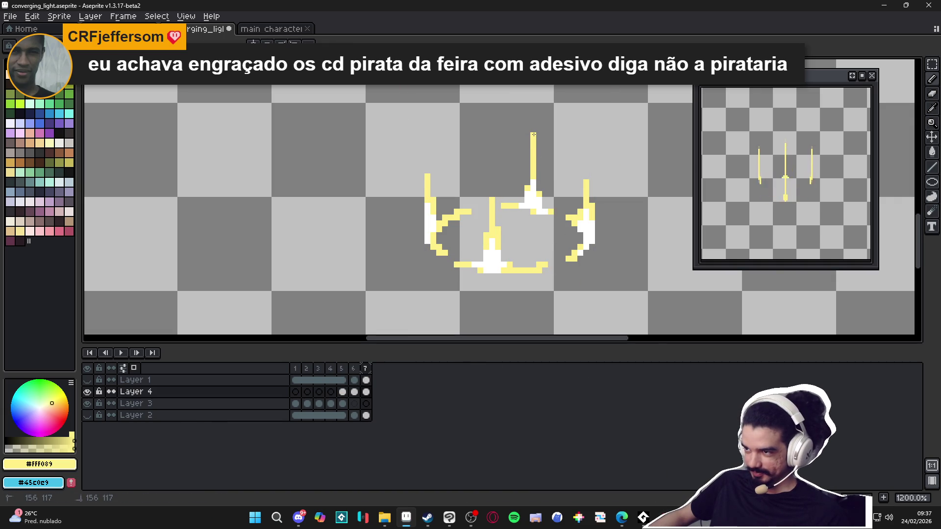
# In frame 7, lengthen the beams upward and recolour the white highlights yellow
pyautogui.moveTo(427, 170); pyautogui.dragTo(427, 165)
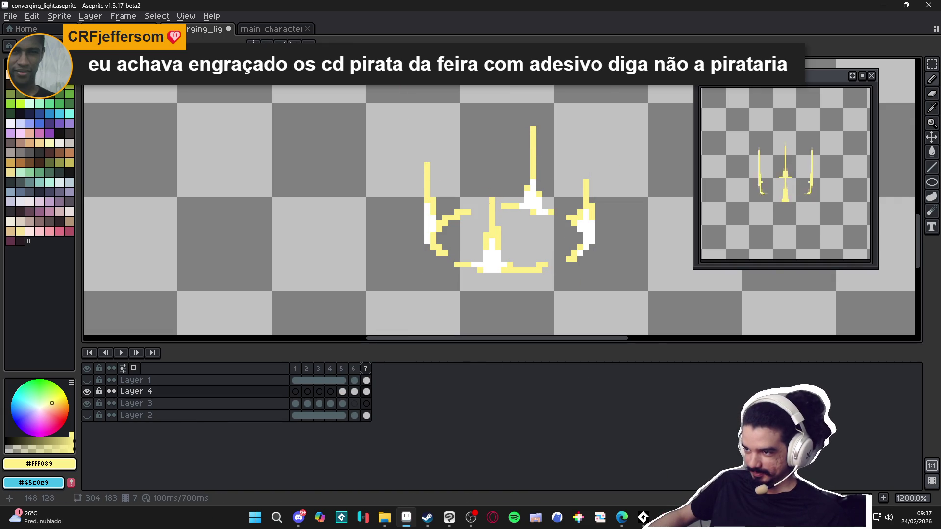
pyautogui.moveTo(492, 193); pyautogui.dragTo(492, 179)
pyautogui.moveTo(586, 180); pyautogui.dragTo(585, 173)
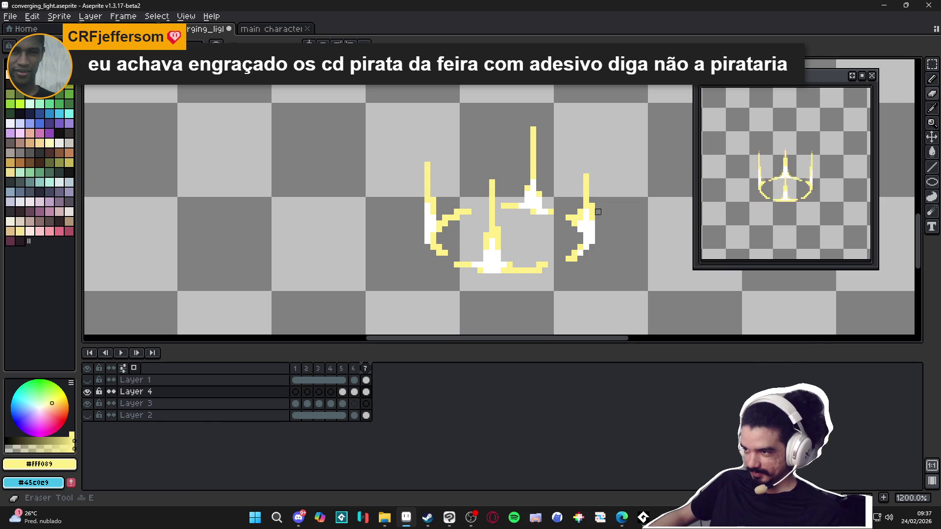
pyautogui.moveTo(589, 214); pyautogui.dragTo(589, 246)
pyautogui.moveTo(533, 193); pyautogui.dragTo(545, 211)
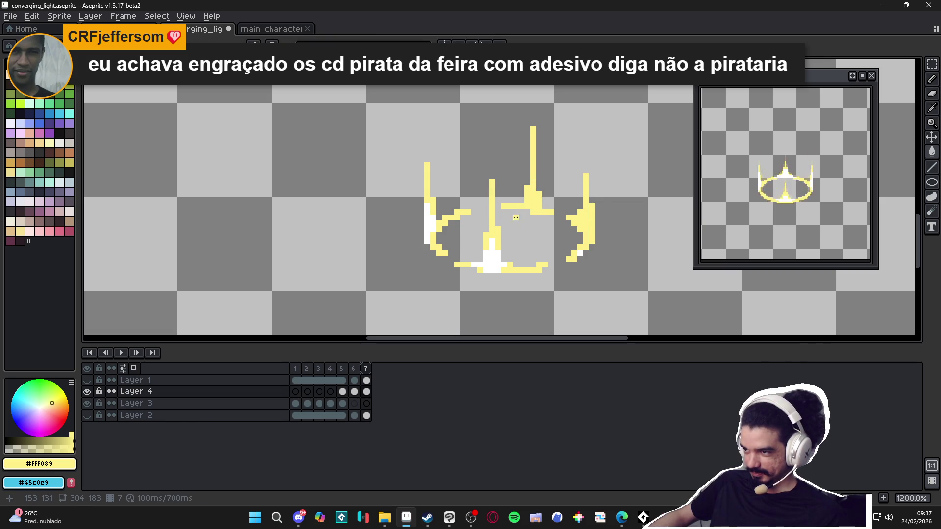
pyautogui.moveTo(491, 250); pyautogui.dragTo(500, 270)
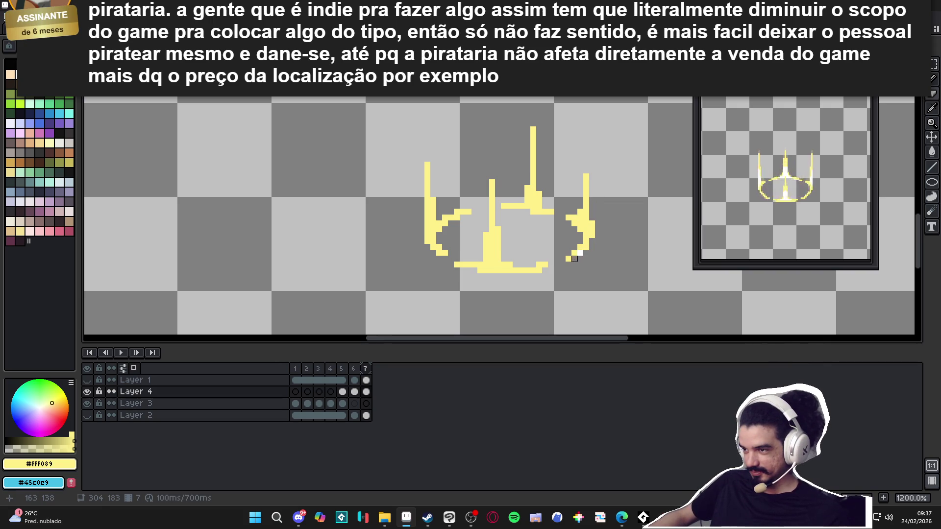
# Flip between frames 6 and 7 to compare the beam shapes
pyautogui.click(353, 369)
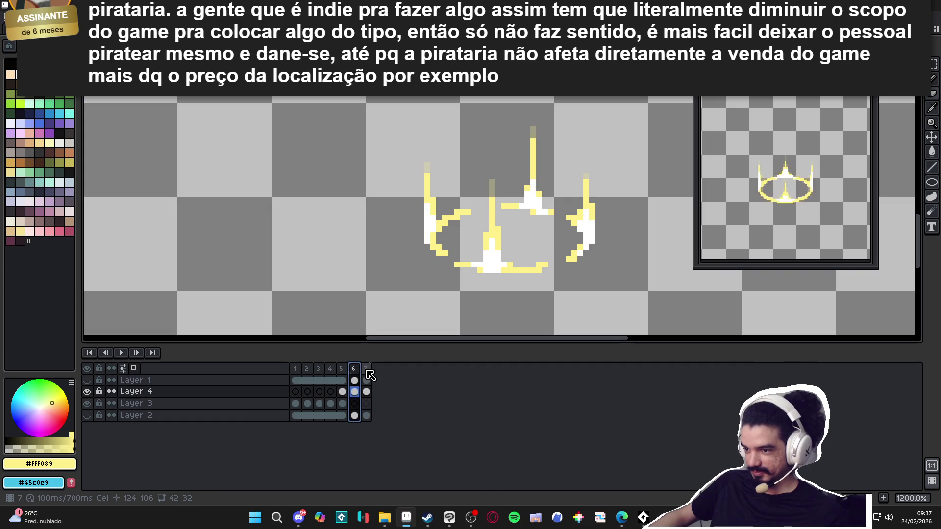
pyautogui.click(367, 369)
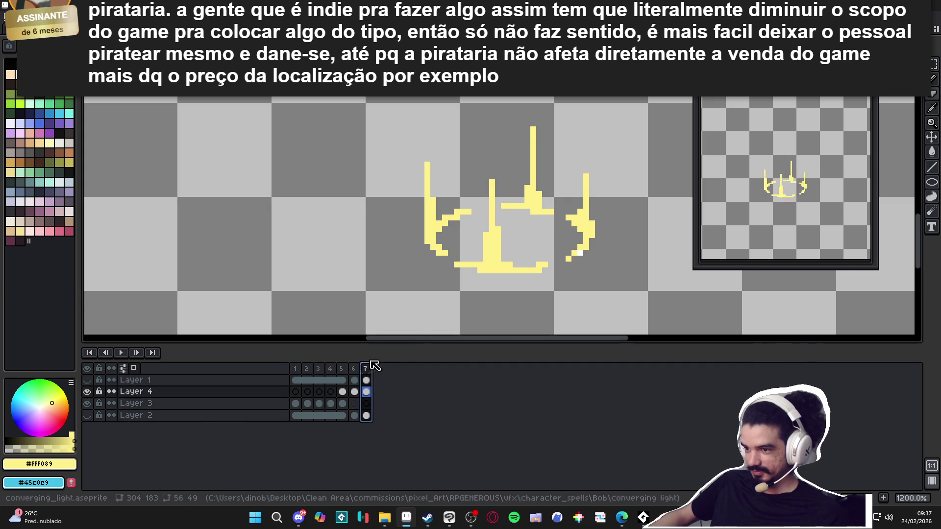
pyautogui.click(354, 370)
pyautogui.click(366, 369)
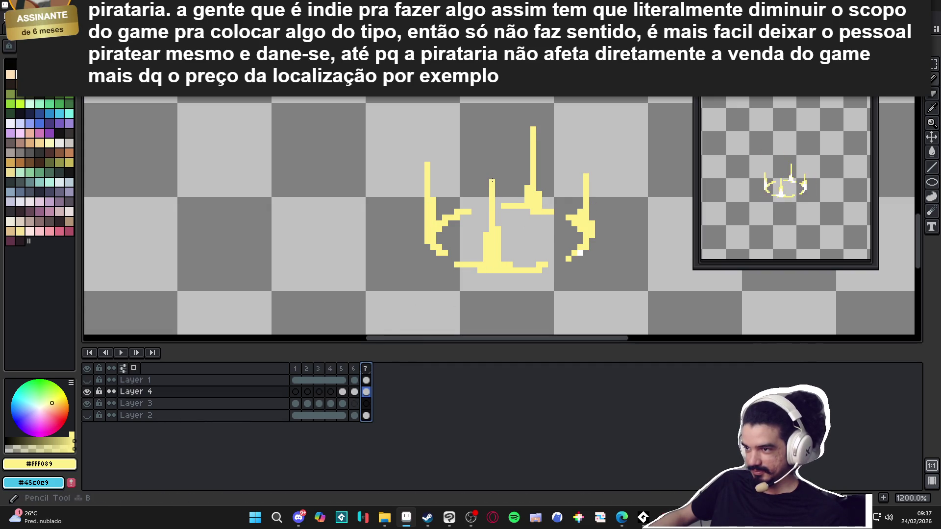
pyautogui.click(354, 369)
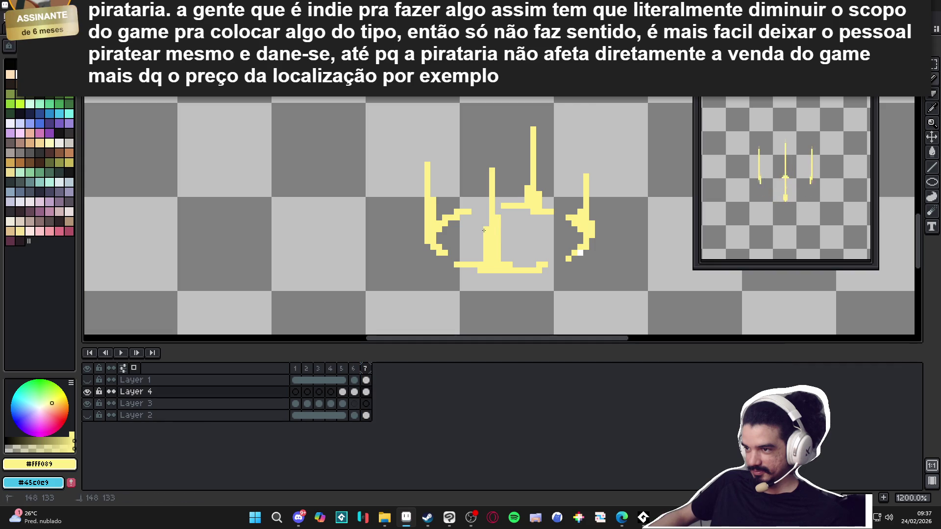
pyautogui.click(355, 369)
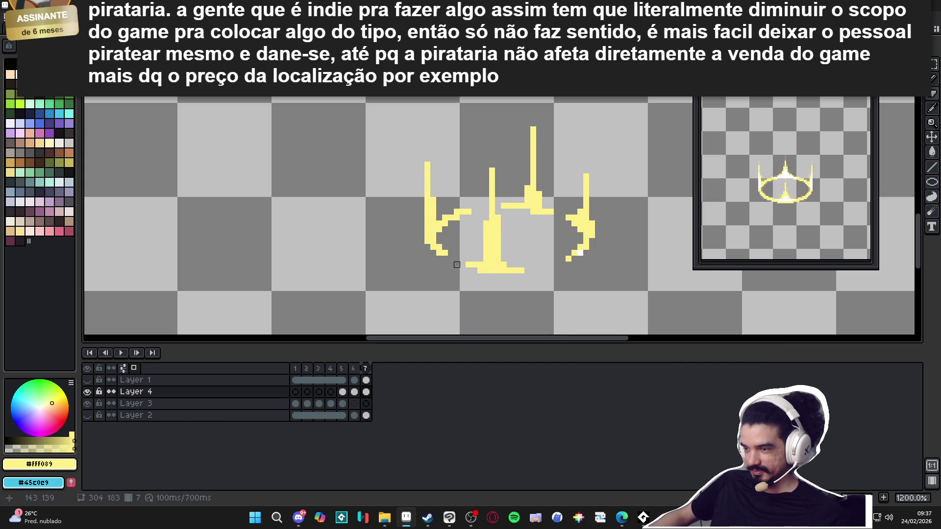
pyautogui.click(361, 369)
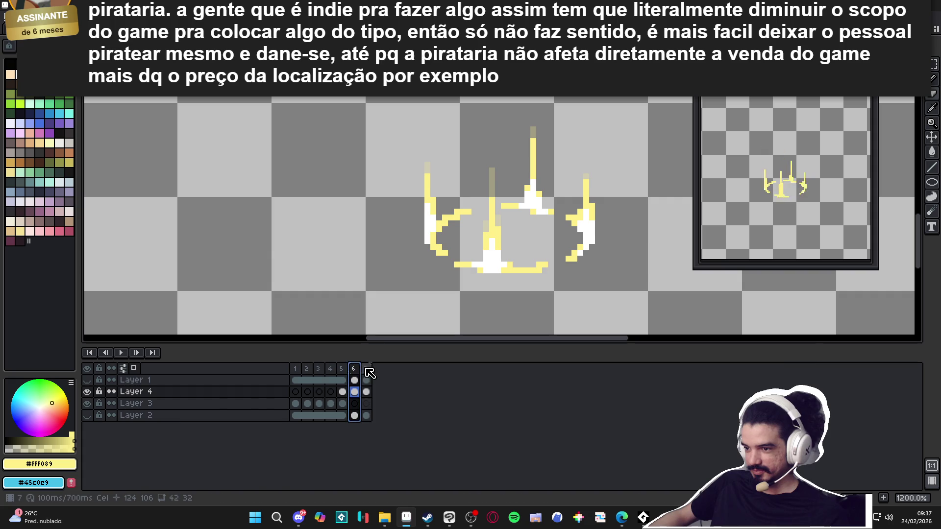
# Erase the left arm's tip and extend it upward, checking against frame 6 under onion skin
pyautogui.moveTo(469, 212); pyautogui.dragTo(457, 218)
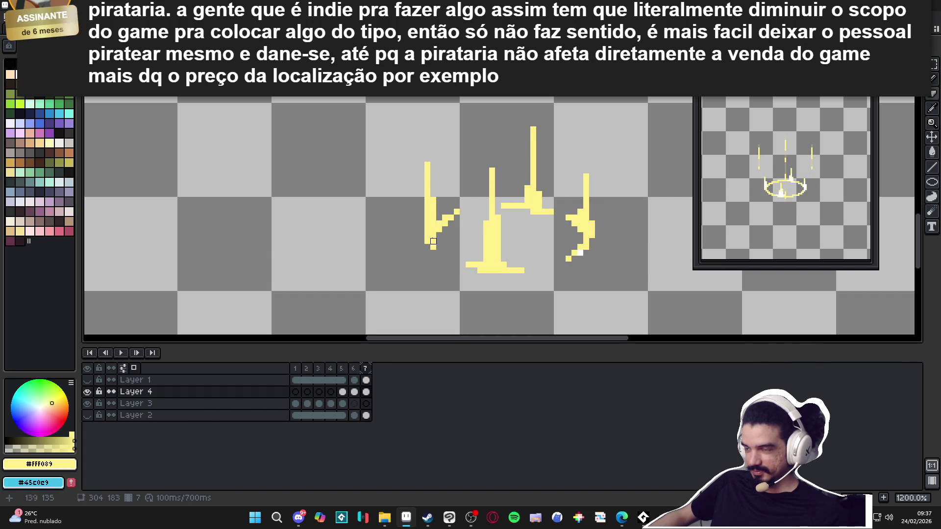
pyautogui.click(354, 369)
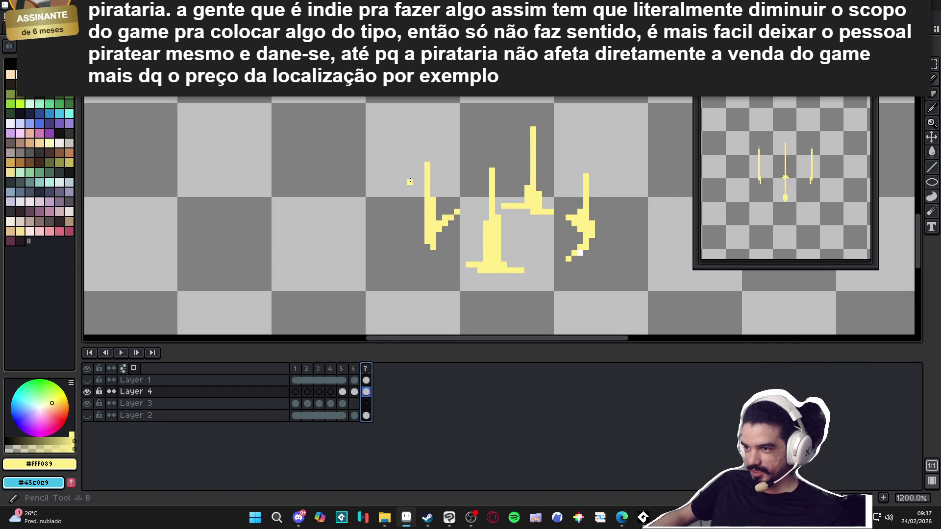
pyautogui.moveTo(426, 166); pyautogui.dragTo(426, 144)
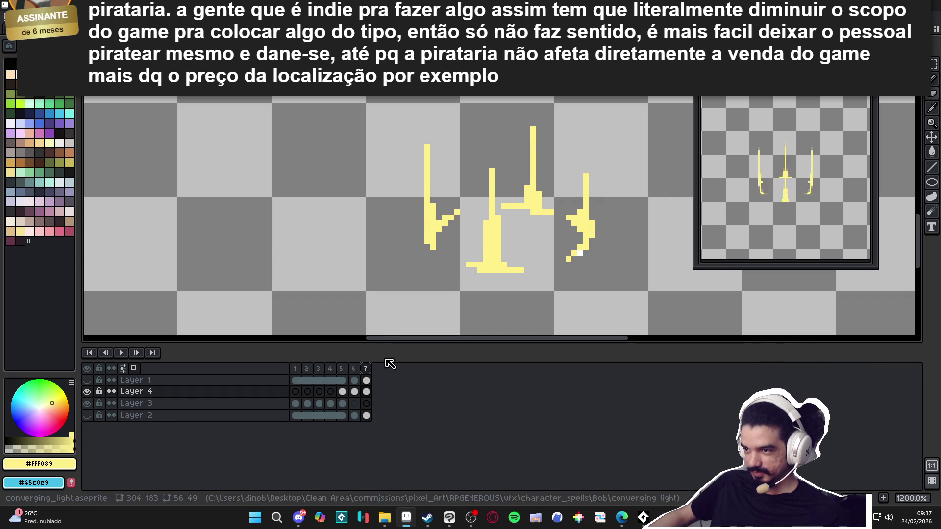
pyautogui.click(355, 372)
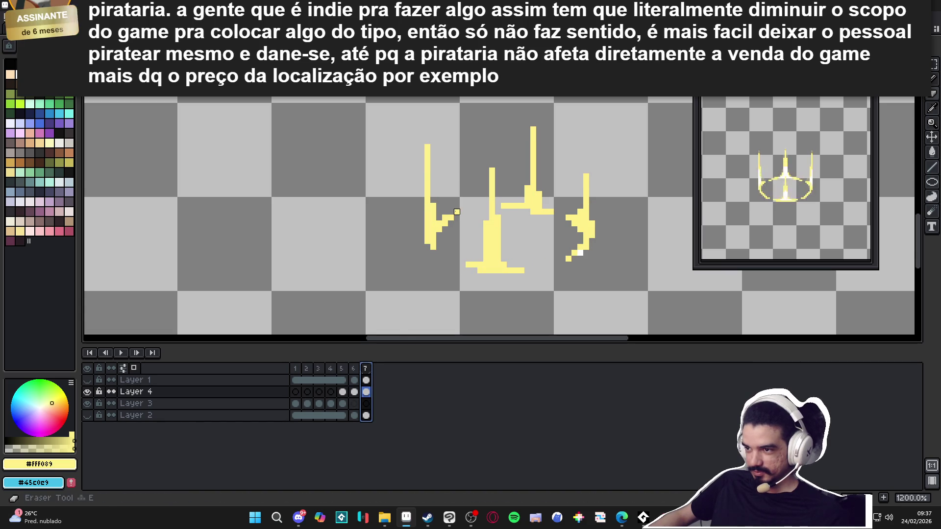
pyautogui.click(354, 370)
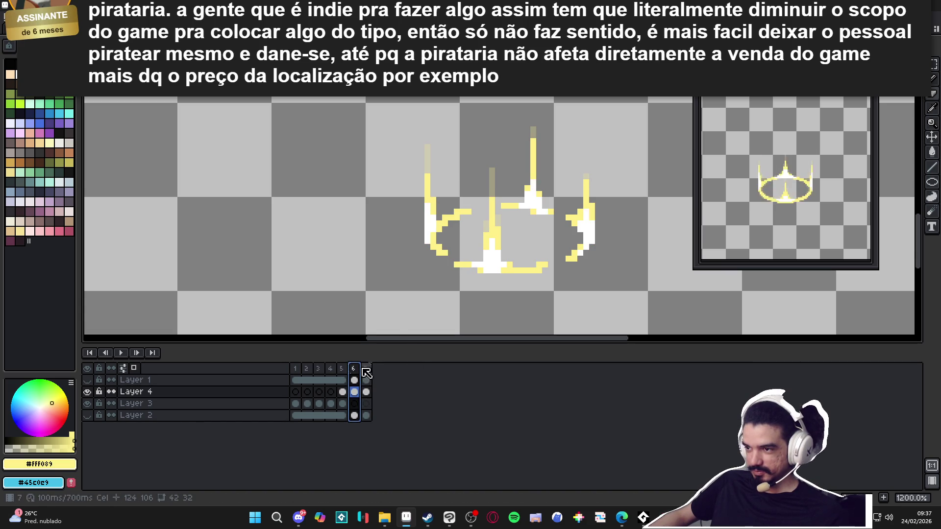
pyautogui.click(367, 371)
pyautogui.click(354, 370)
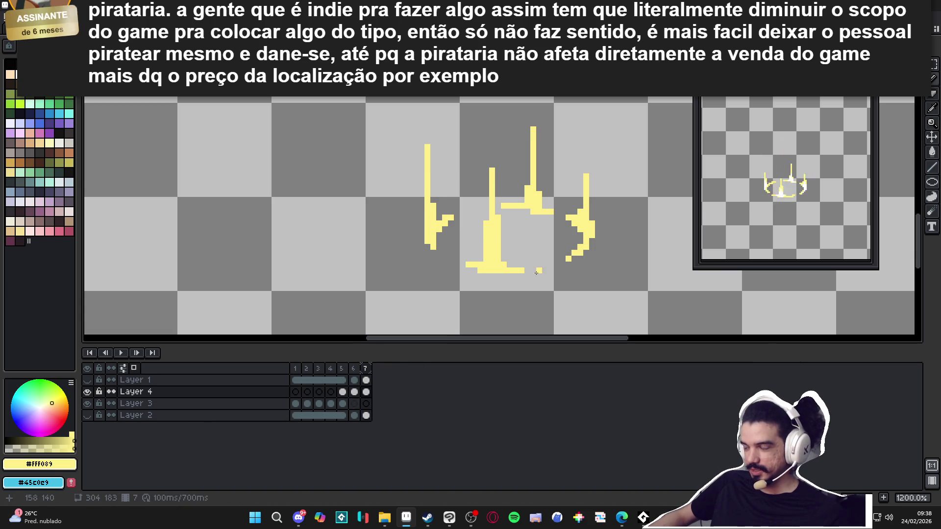
pyautogui.click(354, 374)
pyautogui.click(365, 372)
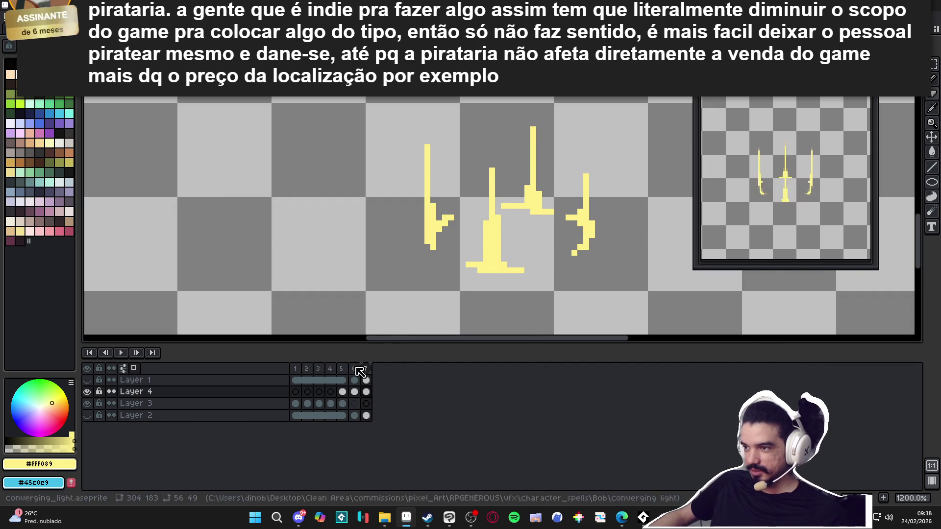
# Step between frames 6 and 7 once more and leave frame 7 selected
pyautogui.click(366, 380)
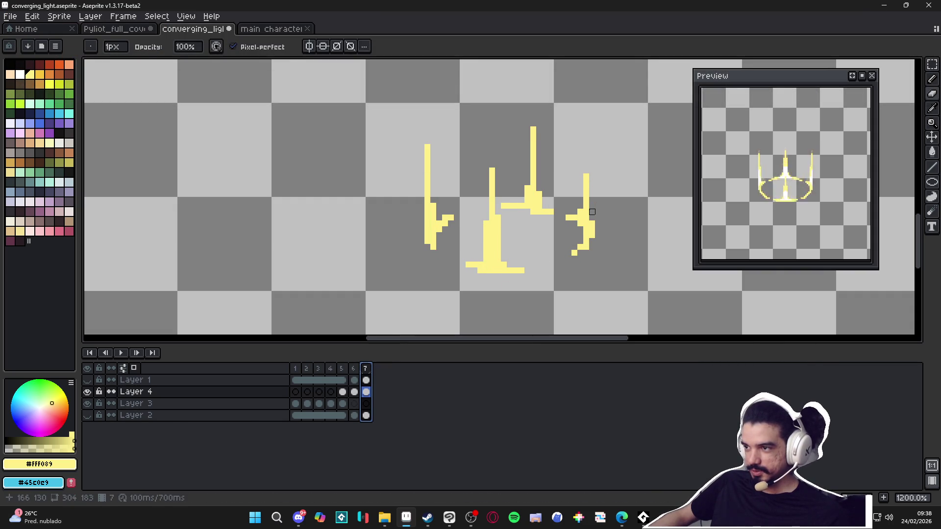
pyautogui.click(360, 370)
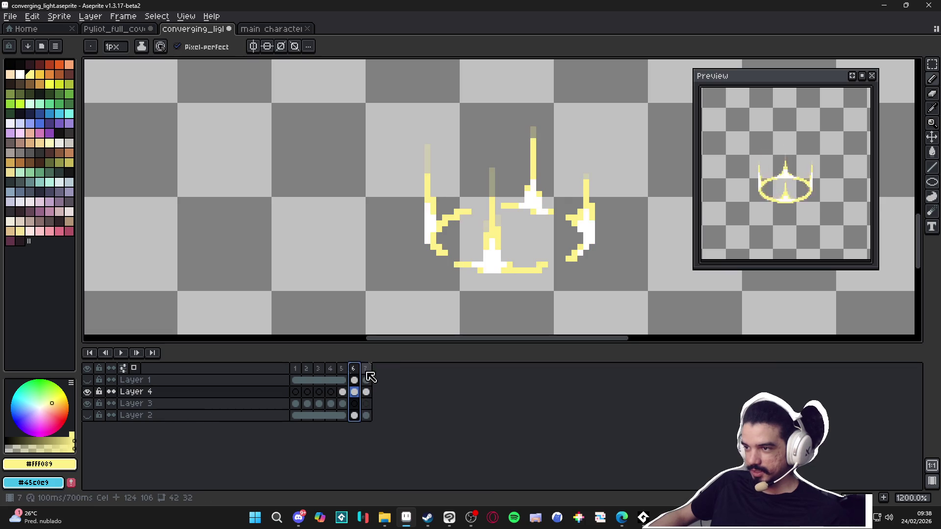
pyautogui.click(359, 369)
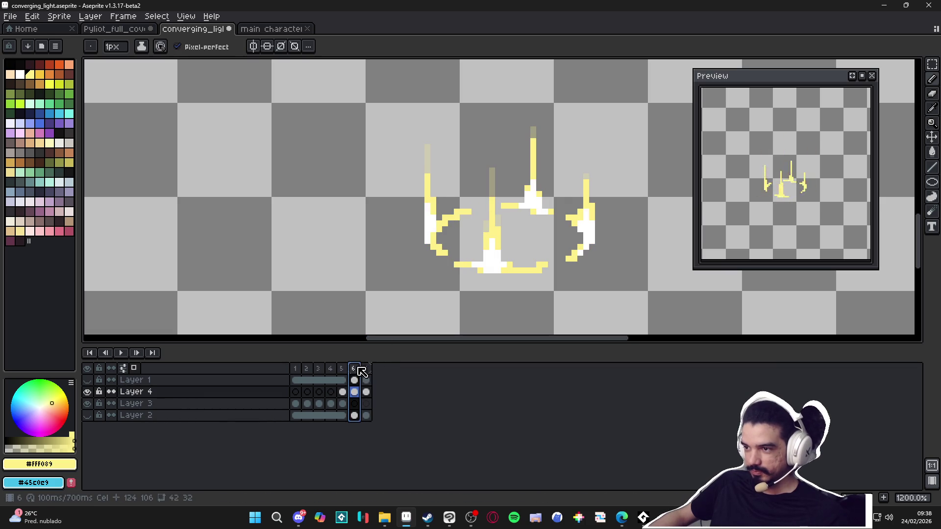
pyautogui.click(368, 373)
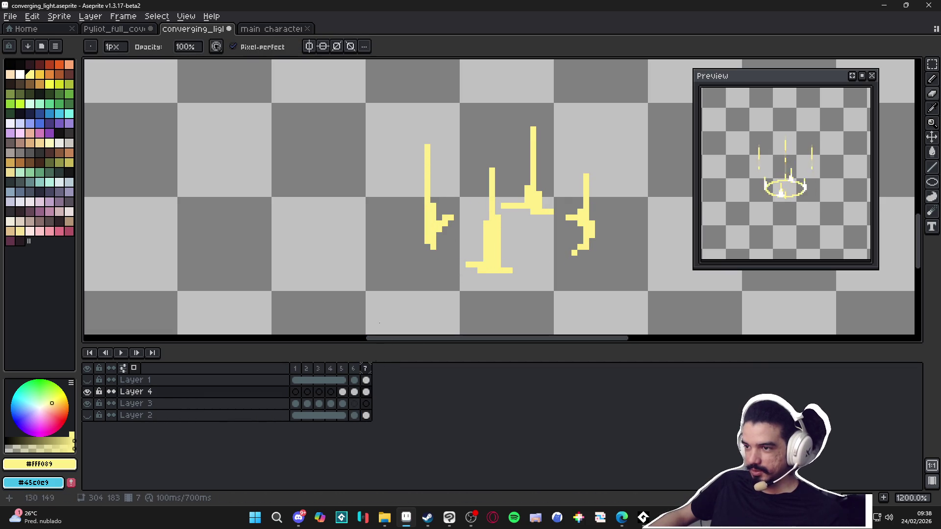
pyautogui.click(355, 369)
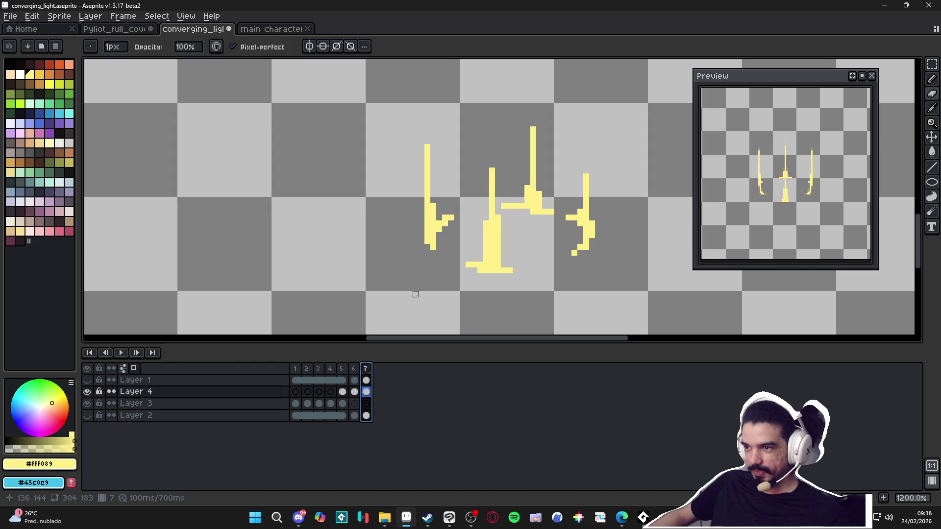
pyautogui.click(354, 369)
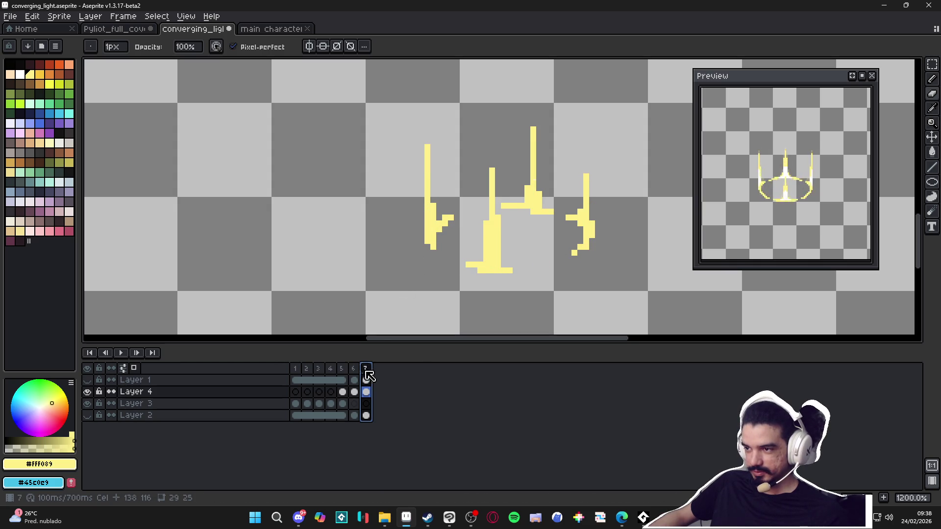
# Add an empty frame 8 with Alt+N and step through frames 6–8 to check it
pyautogui.hotkey('alt', 'n')
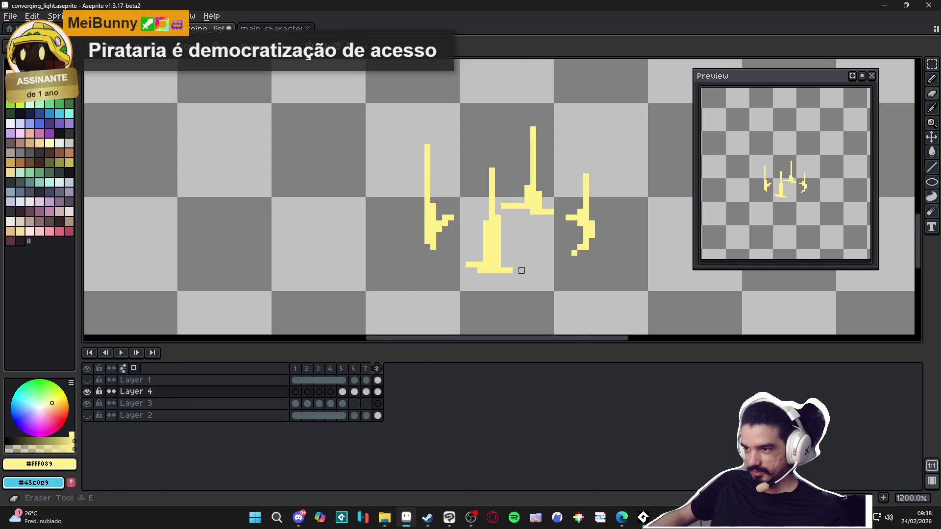
pyautogui.moveTo(518, 294)
pyautogui.mouseDown()
pyautogui.moveTo(422, 217)
pyautogui.moveTo(534, 200)
pyautogui.mouseUp()
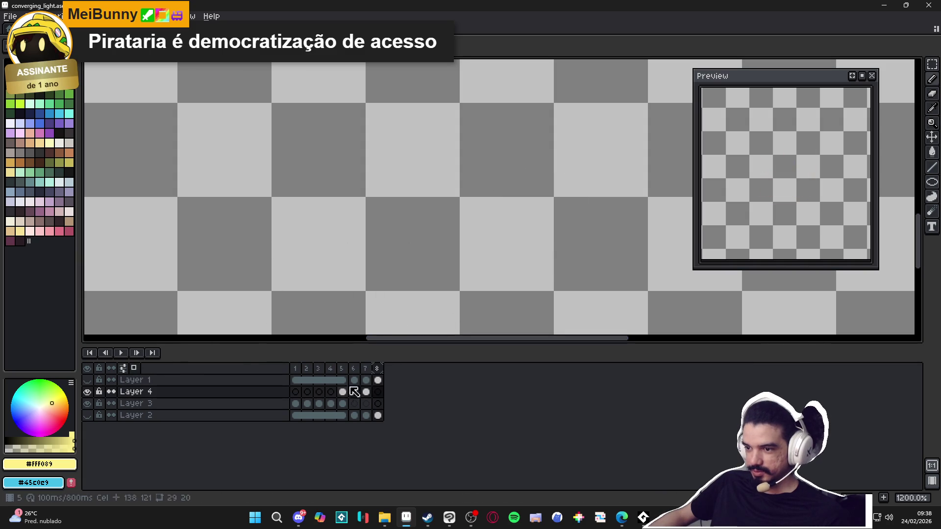
pyautogui.click(378, 391)
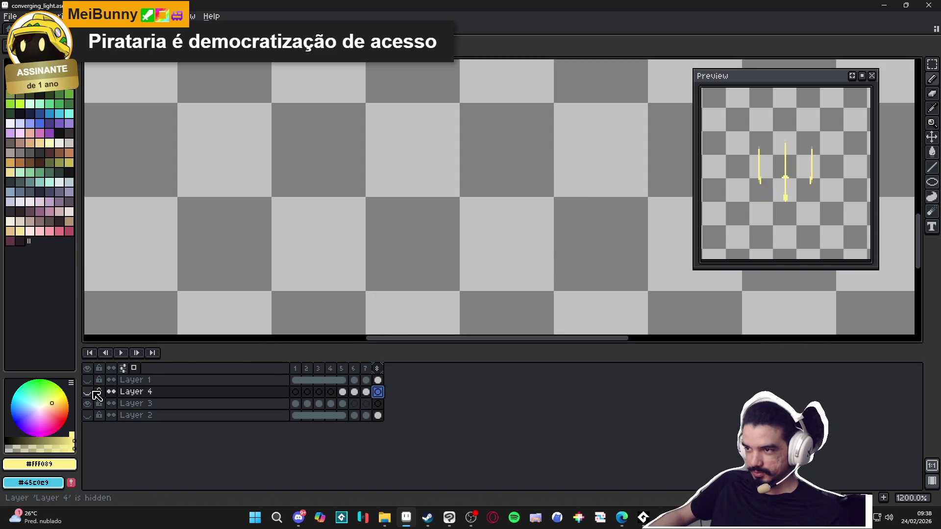
pyautogui.click(369, 370)
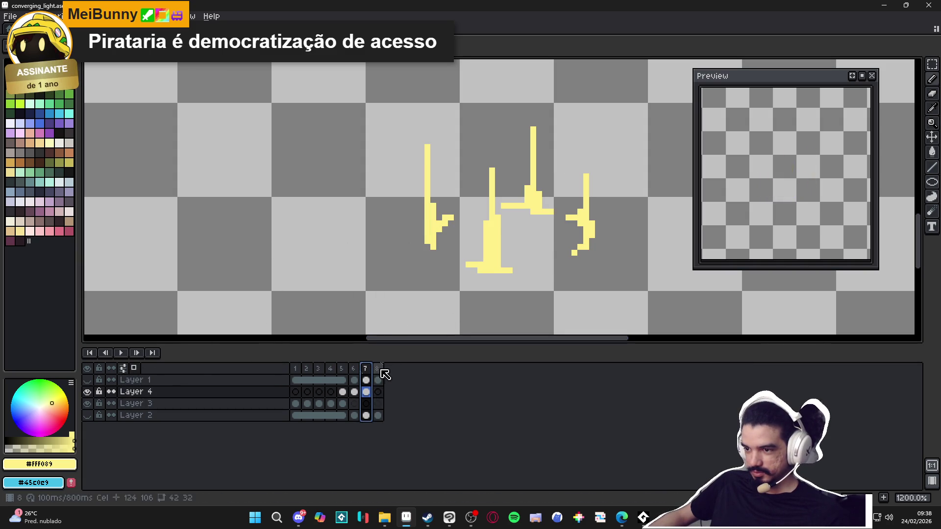
pyautogui.click(378, 370)
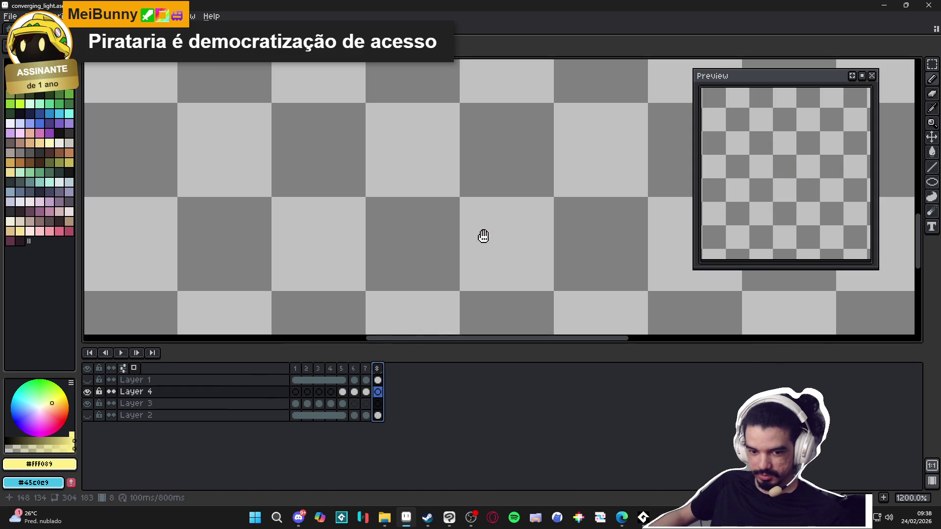
pyautogui.click(366, 368)
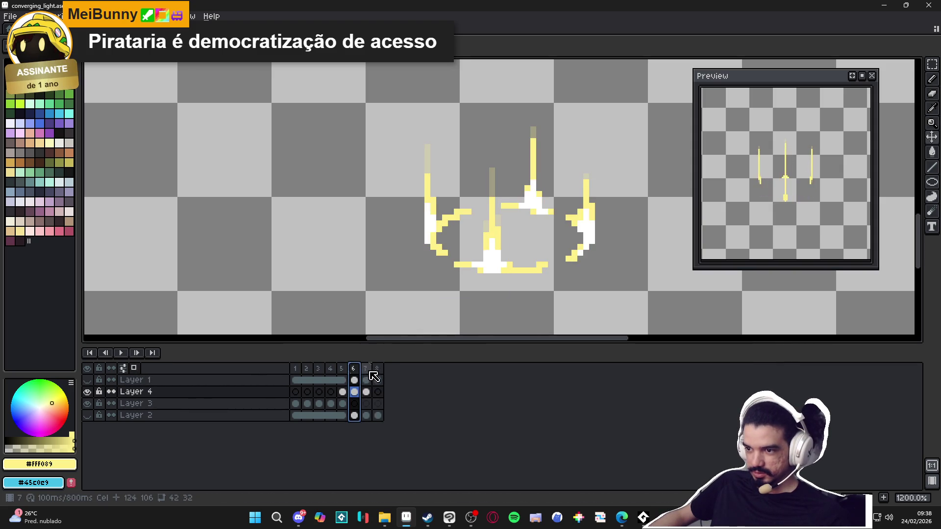
pyautogui.click(377, 371)
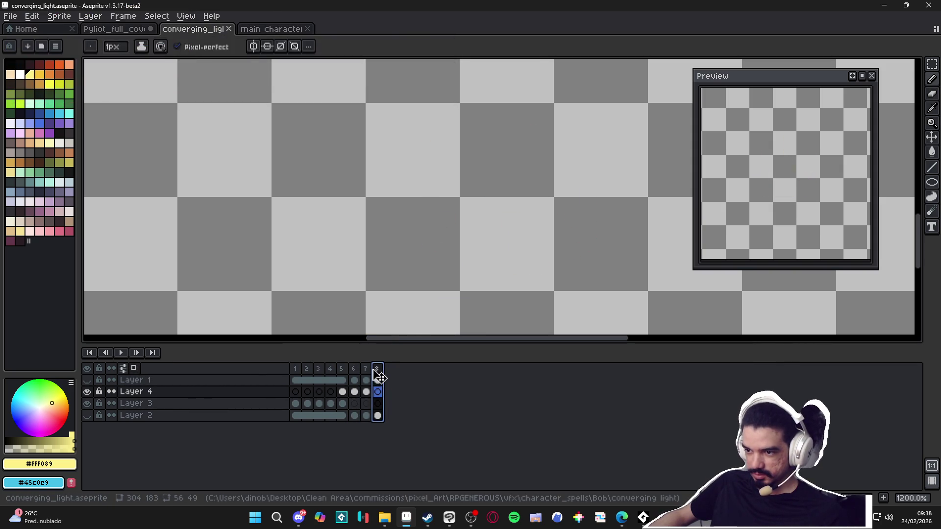
# Save the converging_light file and flick between the frame 7 and 8 cels on Layers 1 and 4
pyautogui.click(370, 381)
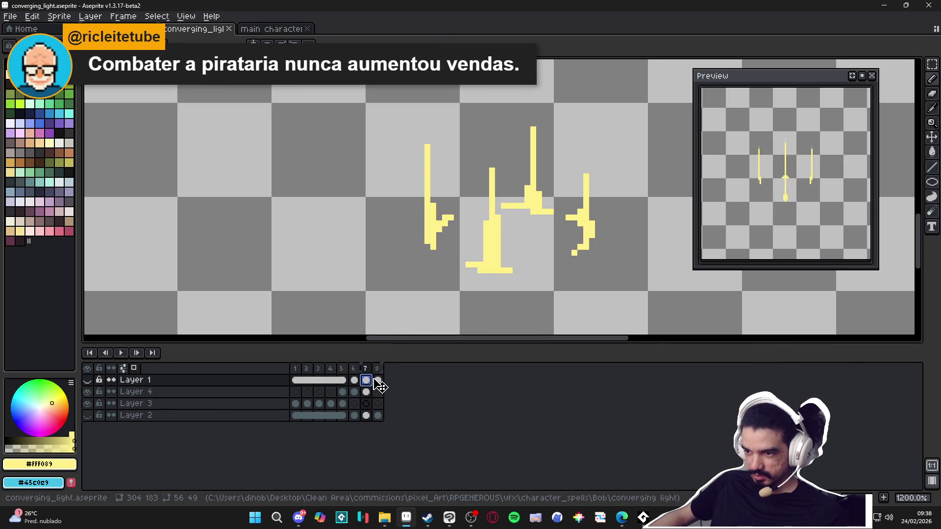
pyautogui.click(377, 380)
pyautogui.scroll(3, 378, 375)
pyautogui.scroll(-2, 477, 386)
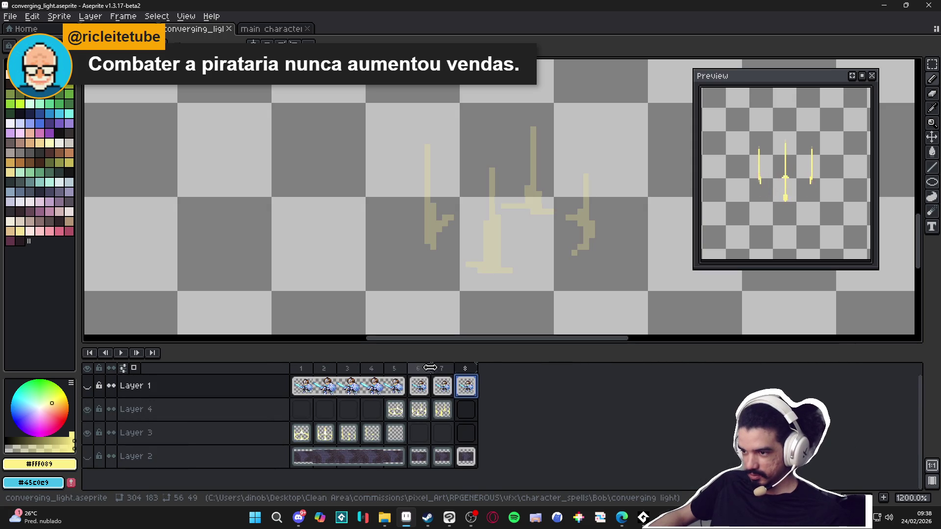
pyautogui.scroll(-2, 443, 372)
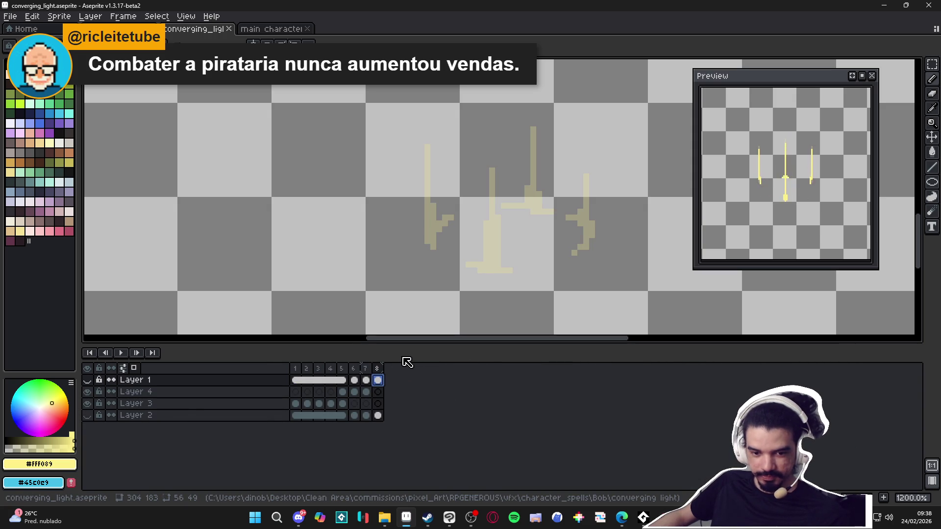
pyautogui.hotkey('ctrl', 's')
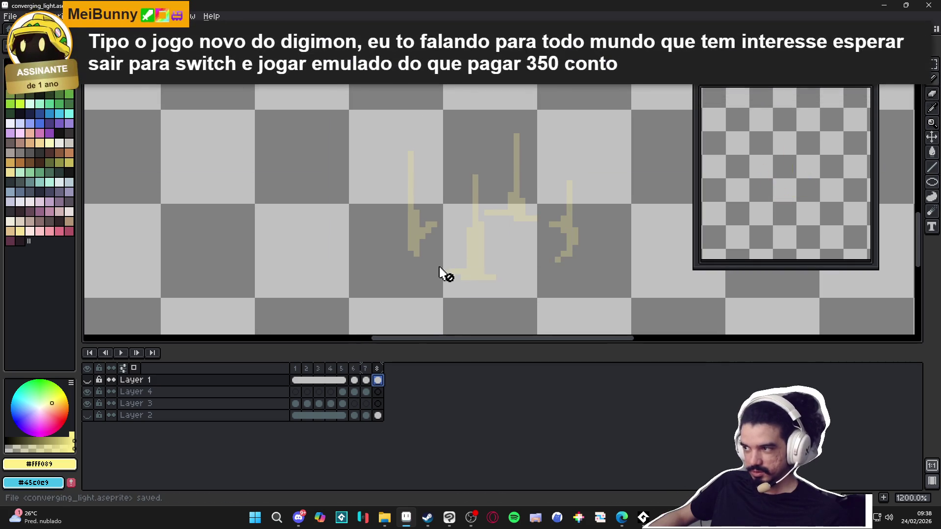
pyautogui.click(377, 368)
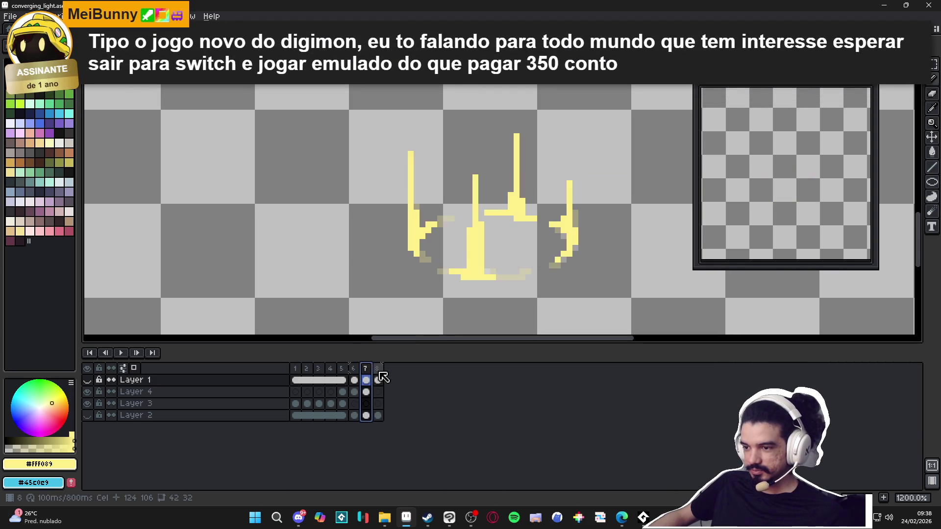
pyautogui.click(366, 391)
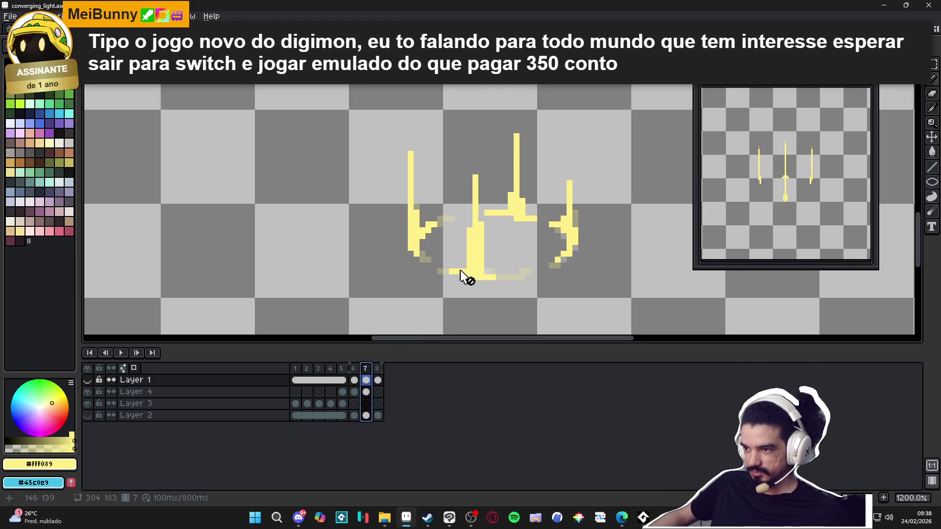
pyautogui.click(378, 379)
pyautogui.click(366, 391)
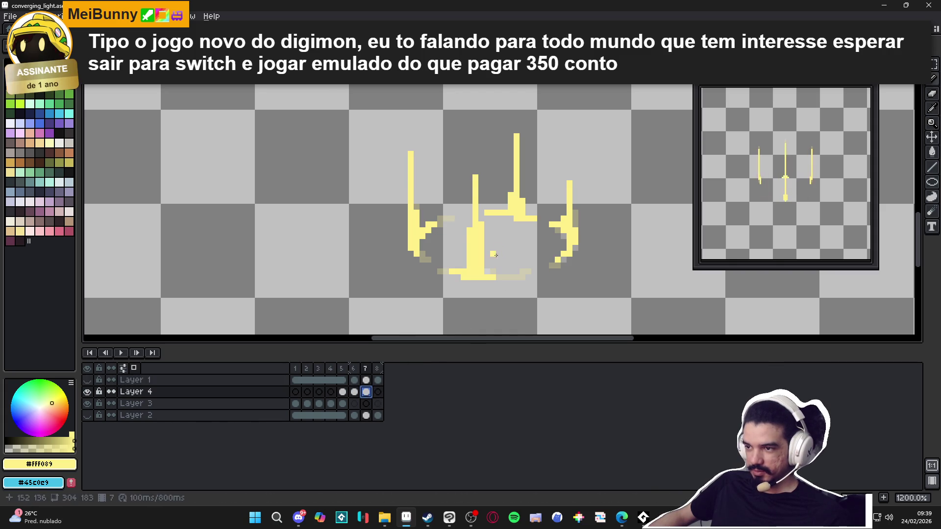
pyautogui.click(378, 391)
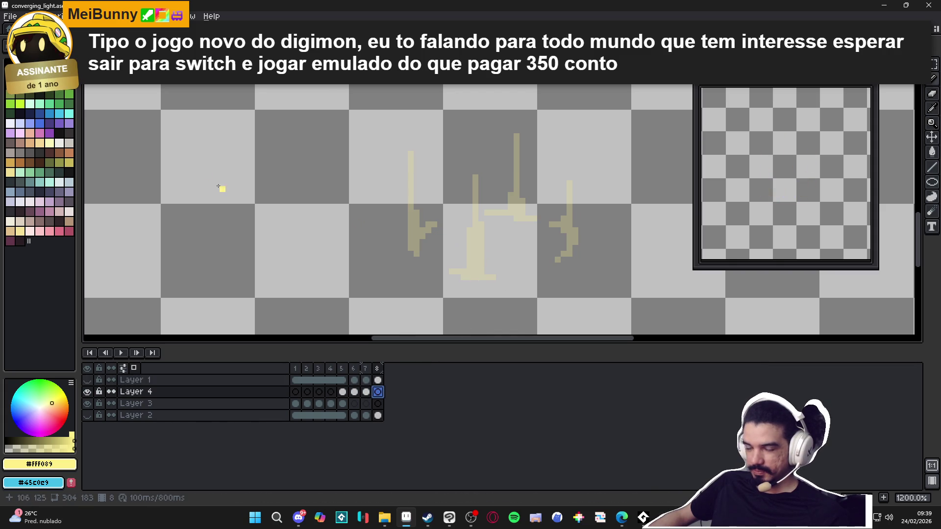
# With white and the Pencil, paint highlights along the centre beam's base and up the centre and upper beams in frame 8
pyautogui.click(48, 122)
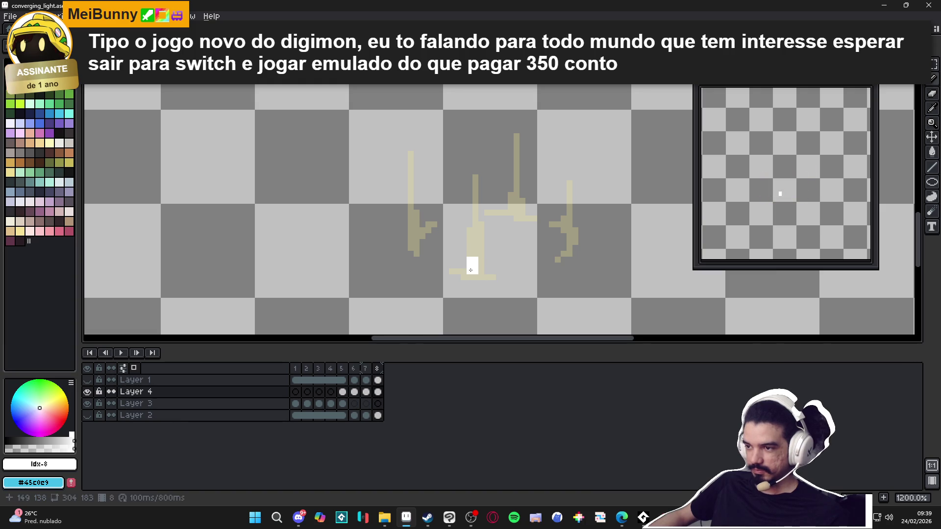
pyautogui.click(365, 391)
pyautogui.click(378, 392)
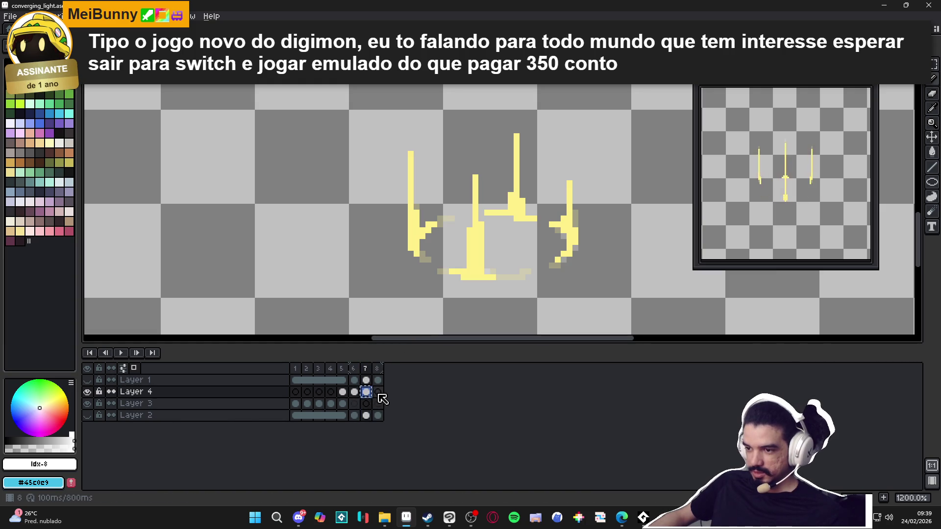
pyautogui.press('b')
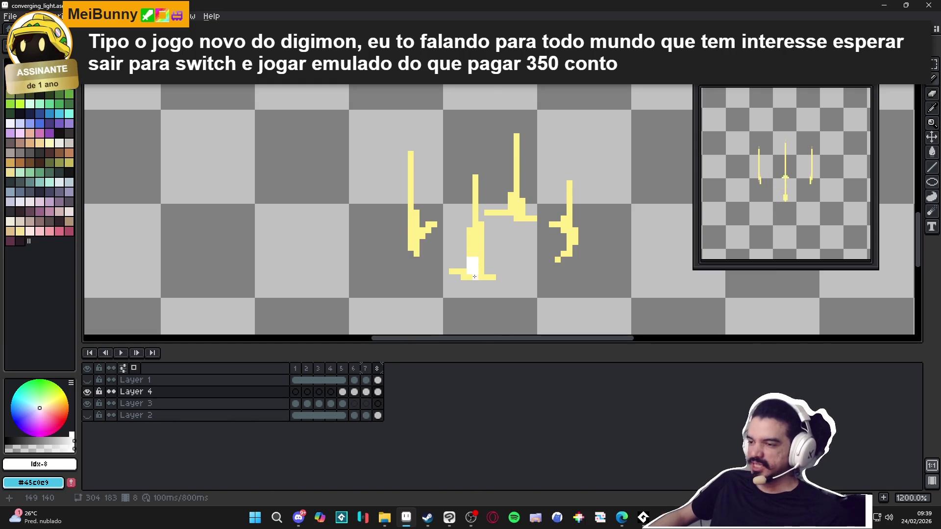
pyautogui.moveTo(474, 276); pyautogui.dragTo(468, 280)
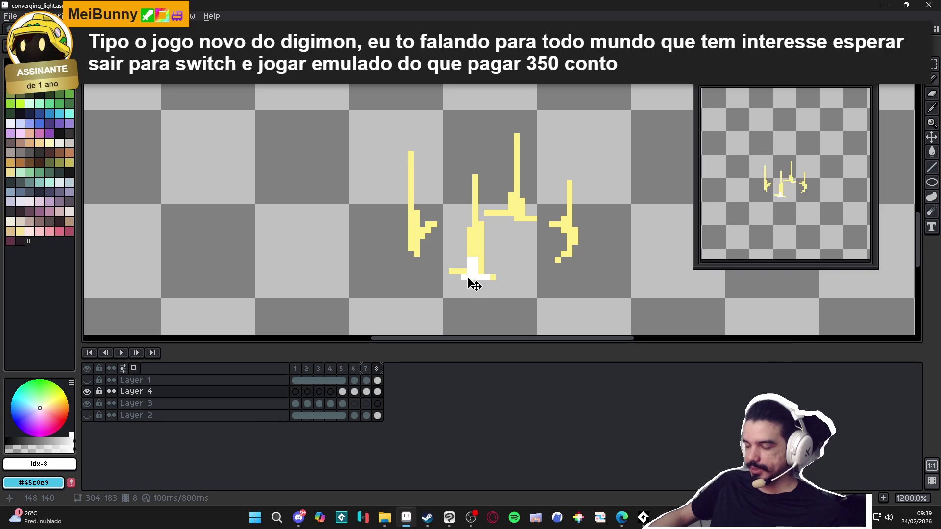
pyautogui.click(464, 272)
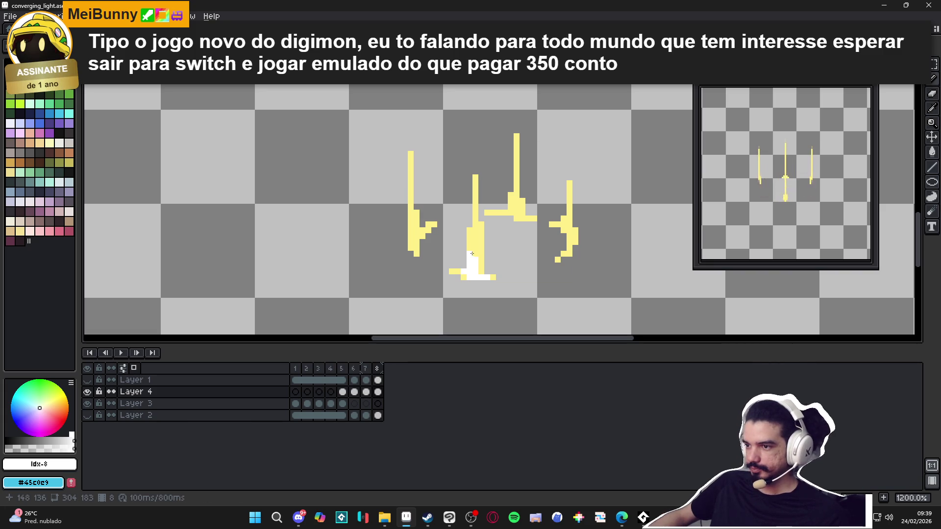
pyautogui.moveTo(466, 256); pyautogui.dragTo(469, 242)
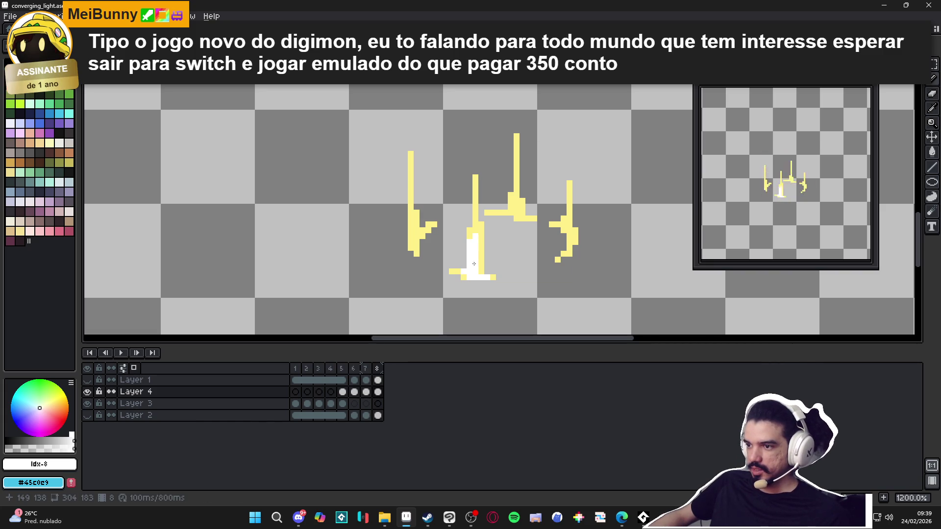
pyautogui.moveTo(518, 210); pyautogui.dragTo(520, 187)
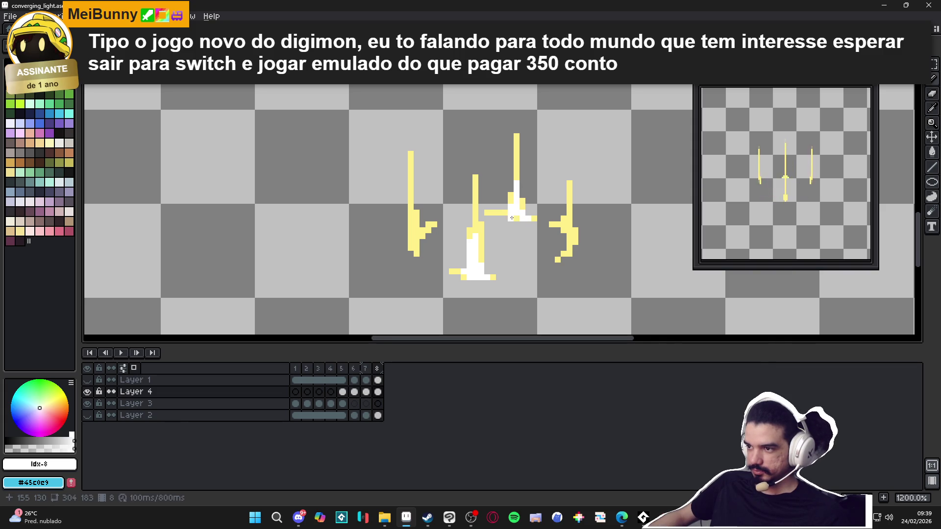
# Add white highlight pixels to the left and right beams, then compare frames 6–8
pyautogui.press('ctrl')
pyautogui.click(415, 224)
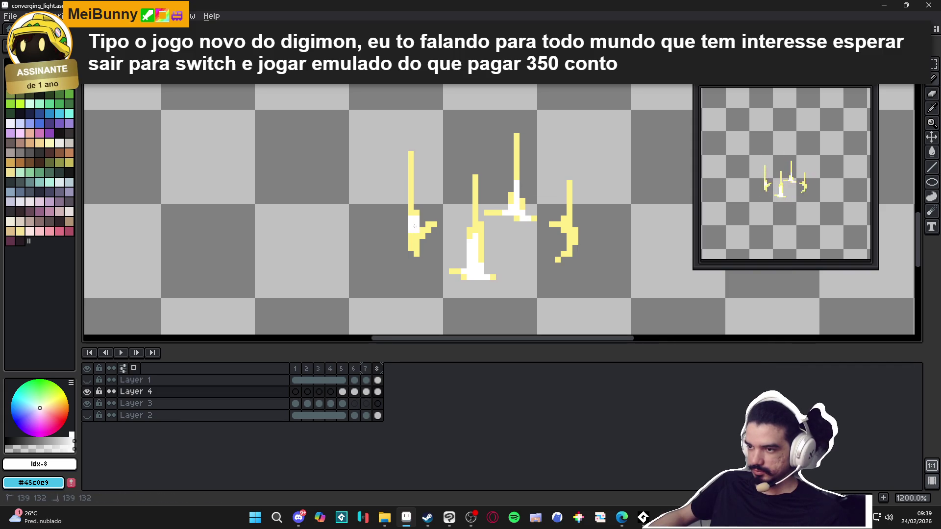
pyautogui.click(410, 213)
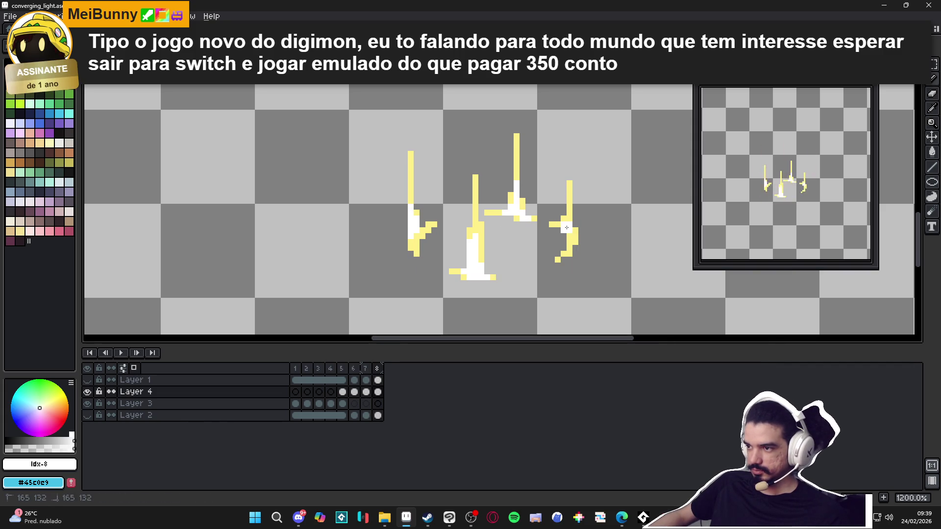
pyautogui.click(569, 214)
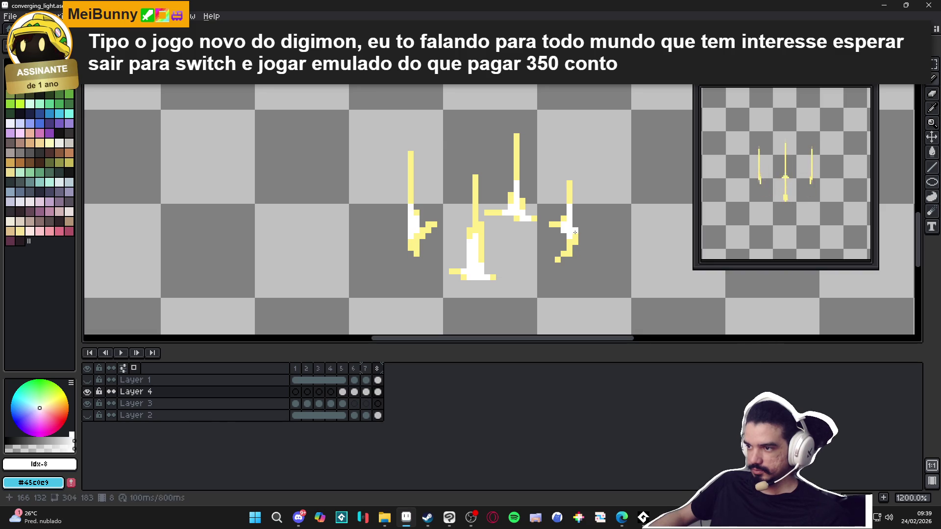
pyautogui.click(565, 237)
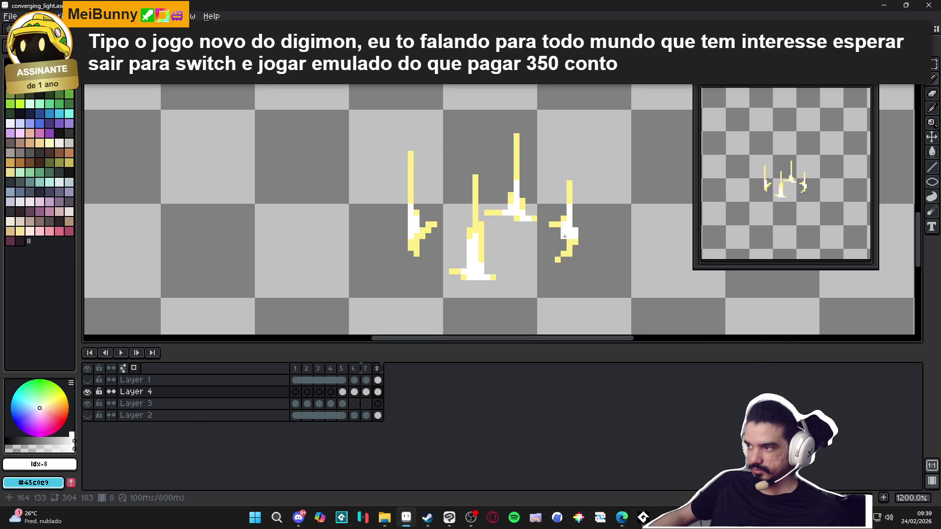
pyautogui.click(365, 380)
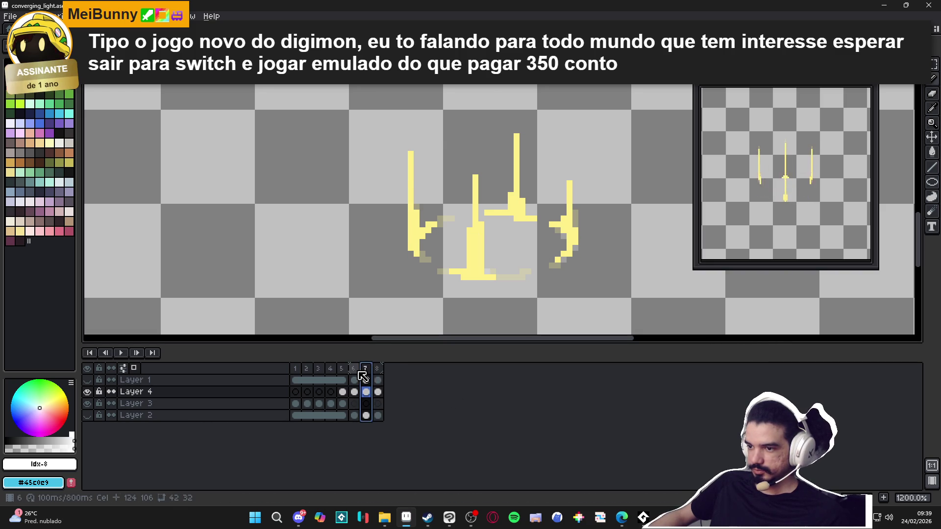
pyautogui.click(366, 379)
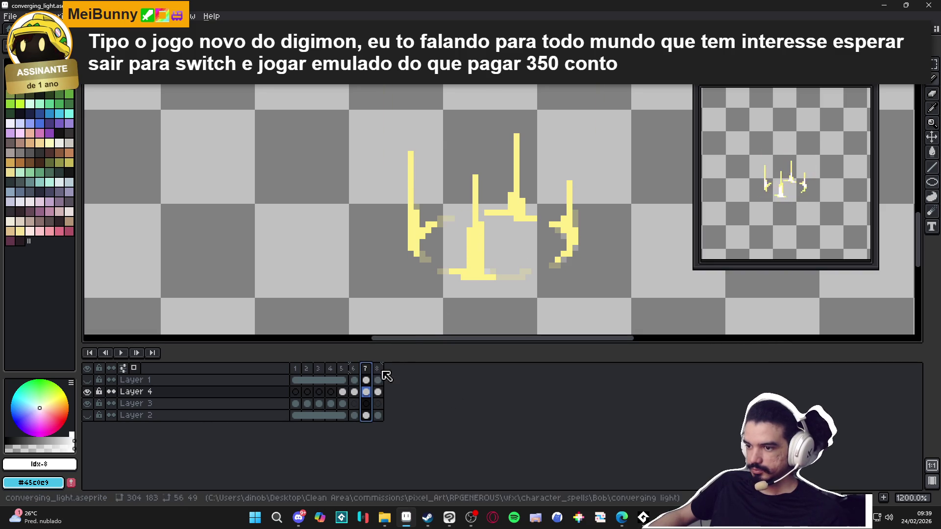
pyautogui.click(378, 379)
# Fill the middle and left beams' white pixels with the yellow beam colour
pyautogui.keyDown('alt'); pyautogui.click(475, 221); pyautogui.keyUp('alt')
pyautogui.click(478, 254)
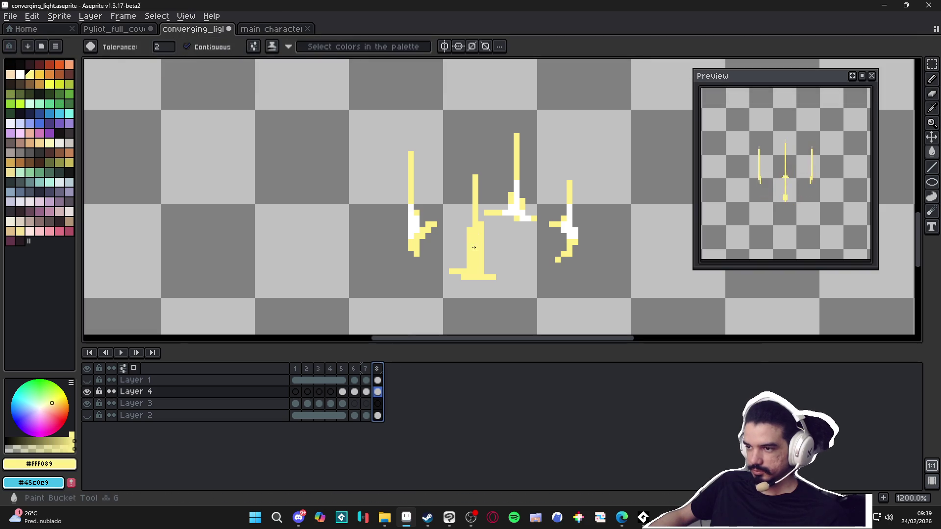
pyautogui.click(410, 226)
pyautogui.press('b')
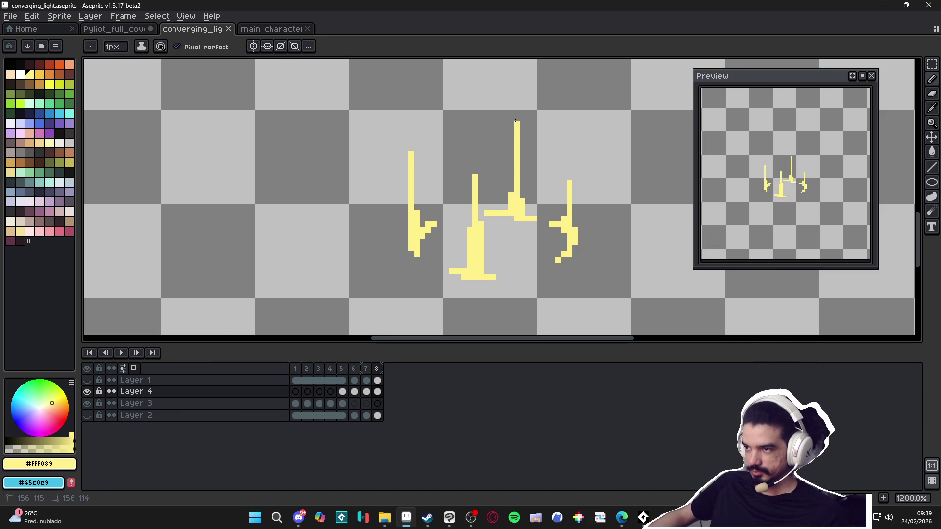
# Extend the middle, left and right vertical beams upward by a pixel or two
pyautogui.click(517, 120)
pyautogui.moveTo(475, 176); pyautogui.dragTo(475, 163)
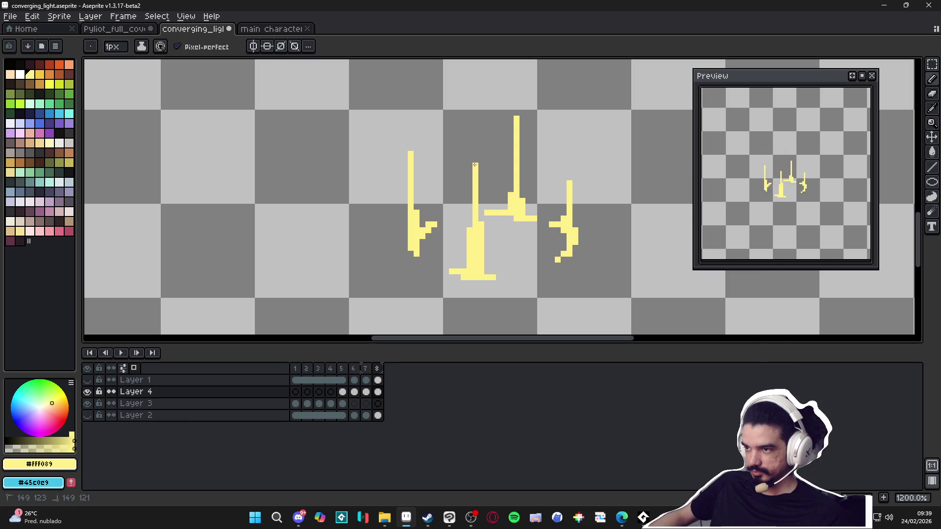
pyautogui.click(409, 142)
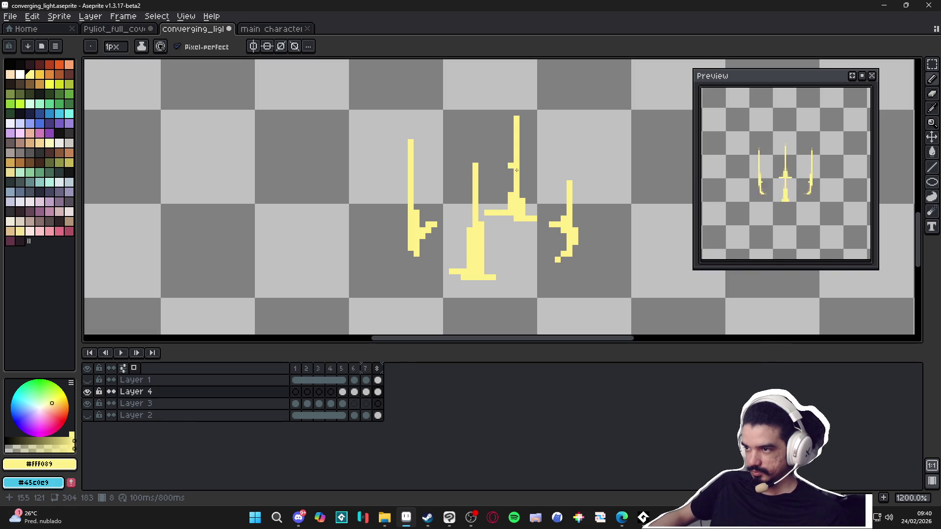
pyautogui.click(571, 171)
# Erase the stray yellow pixels under the right and centre beams, undoing an accidental erase on the left beam
pyautogui.press('e')
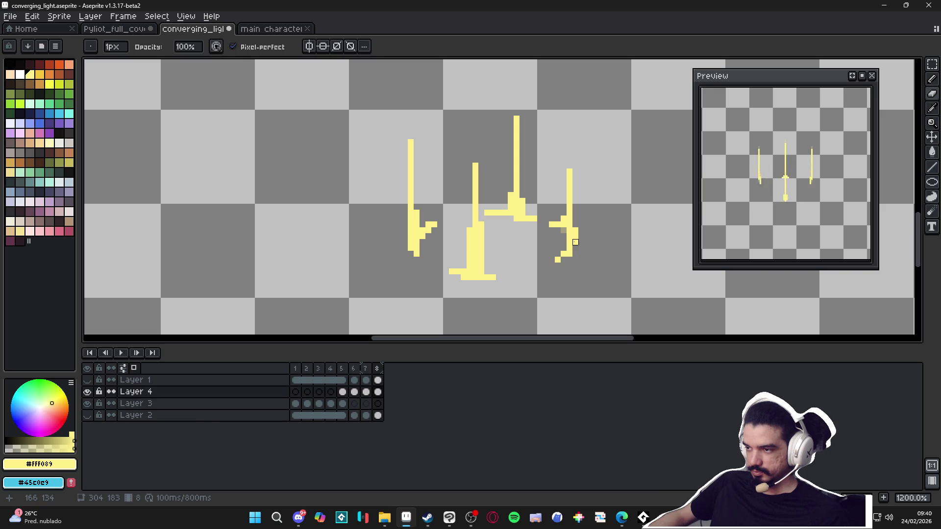
pyautogui.moveTo(556, 257); pyautogui.dragTo(564, 253)
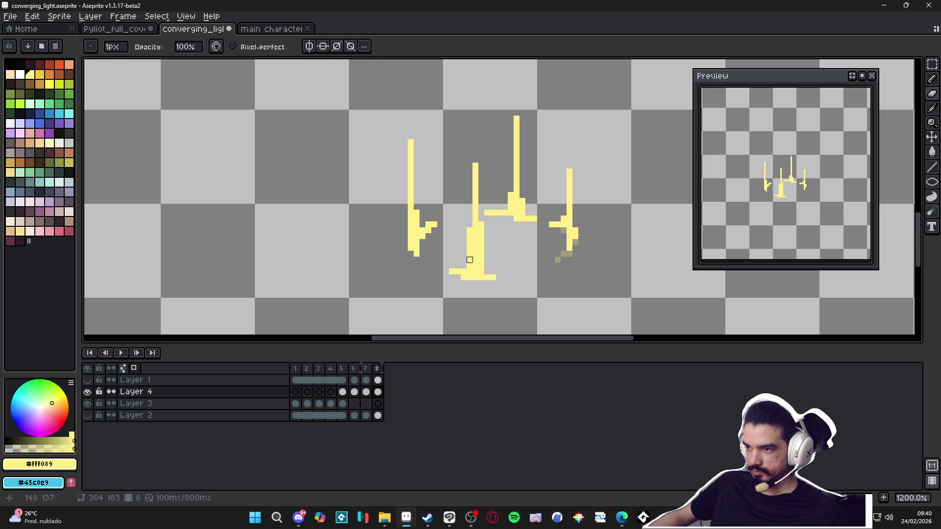
pyautogui.moveTo(466, 226); pyautogui.dragTo(473, 237)
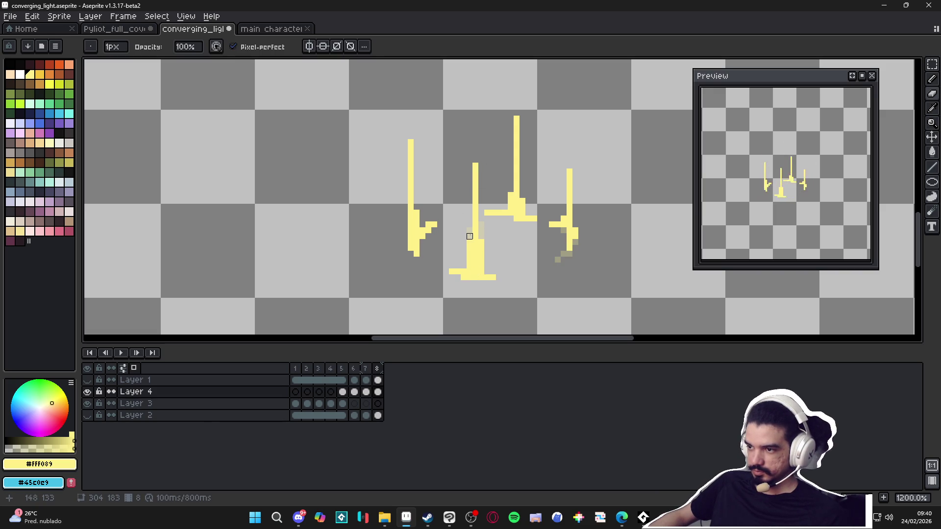
pyautogui.click(452, 270)
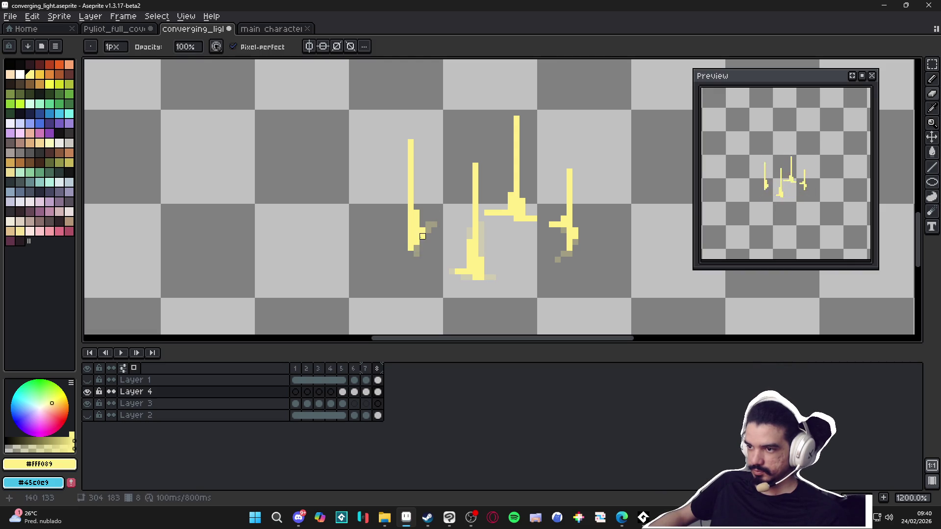
pyautogui.moveTo(411, 142); pyautogui.dragTo(411, 168)
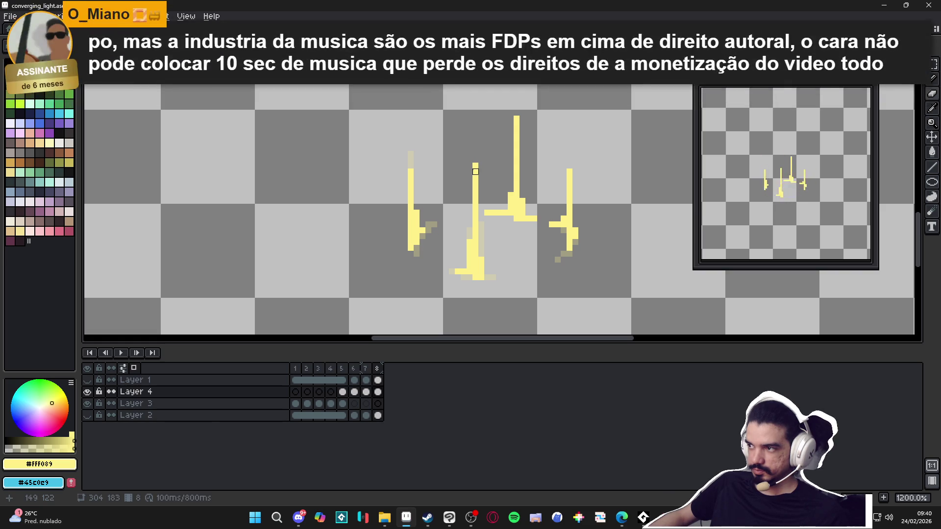
pyautogui.hotkey('ctrl', 'z')
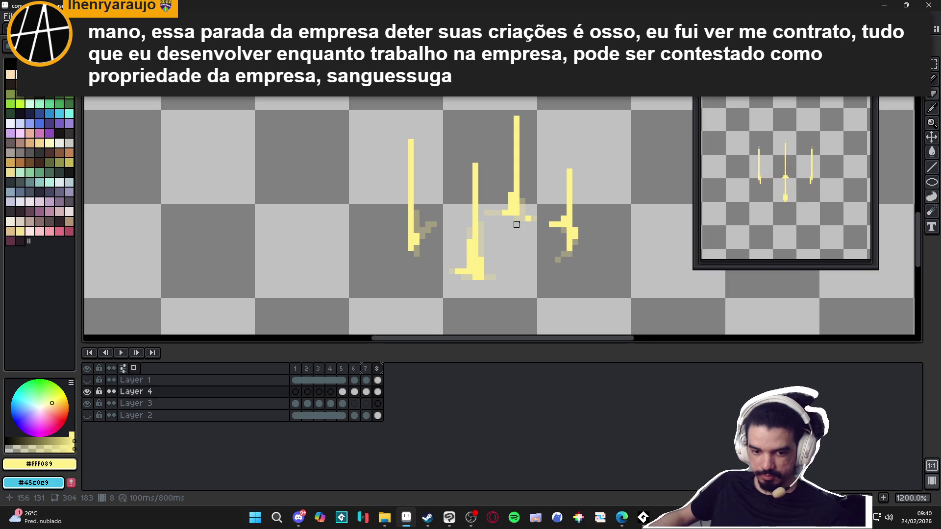
pyautogui.scroll(3, 516, 224)
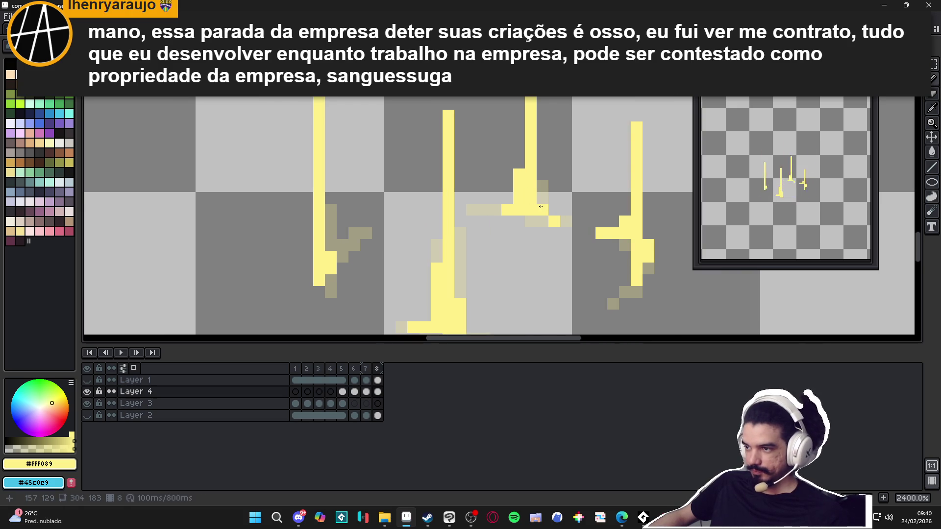
pyautogui.scroll(-5, 533, 225)
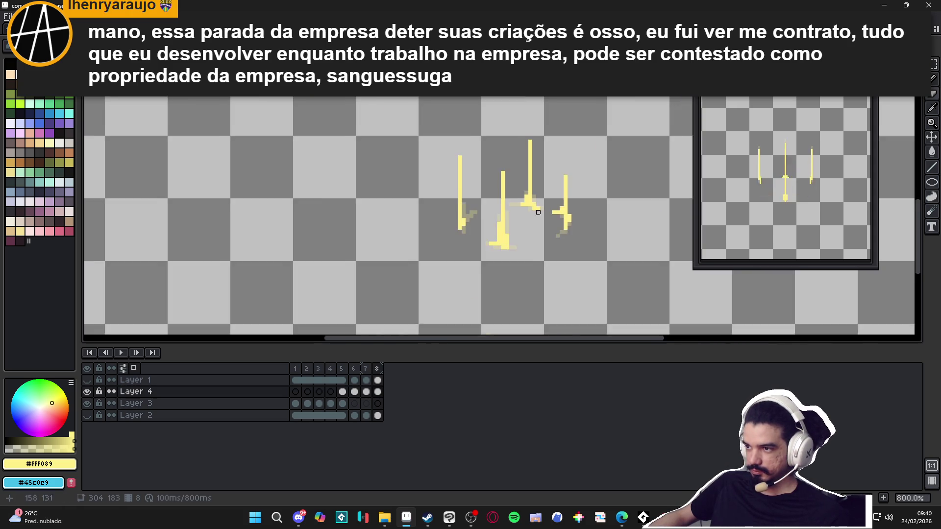
pyautogui.scroll(5, 522, 236)
pyautogui.scroll(-3, 522, 236)
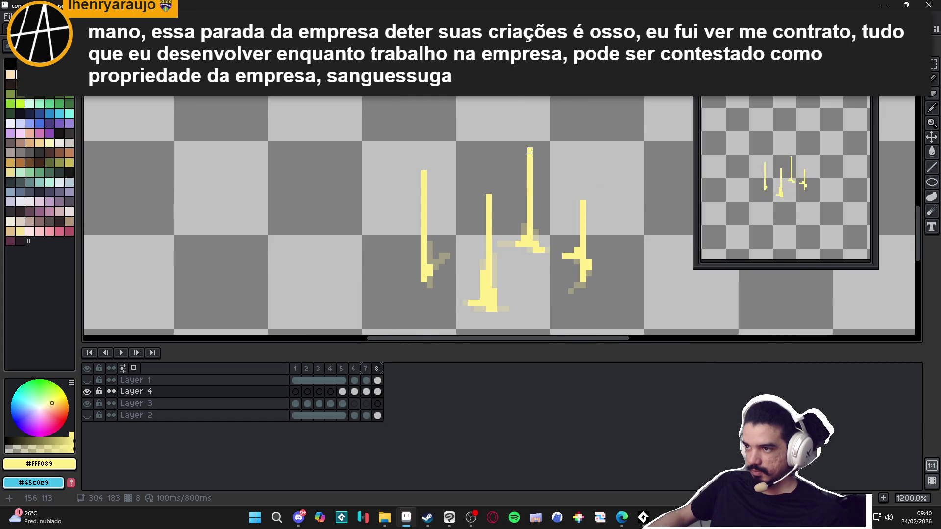
pyautogui.scroll(1, 530, 150)
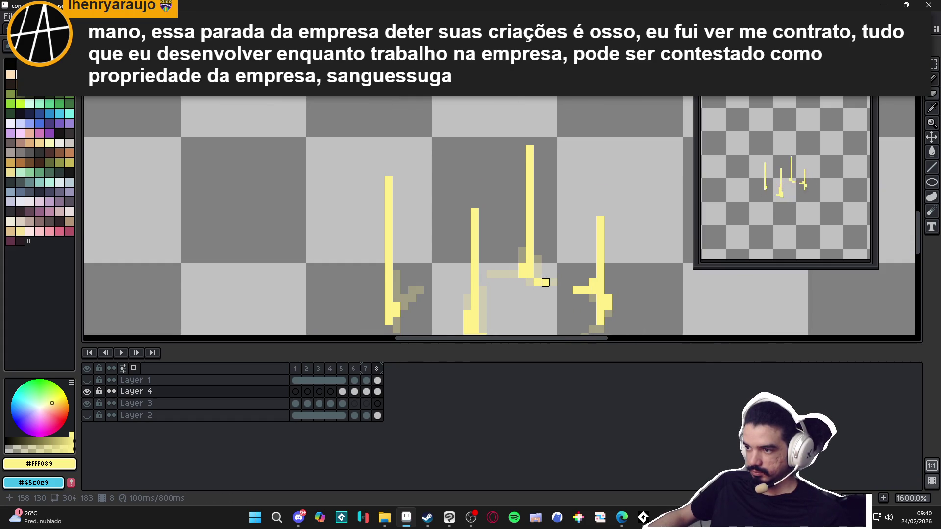
pyautogui.scroll(-3, 542, 279)
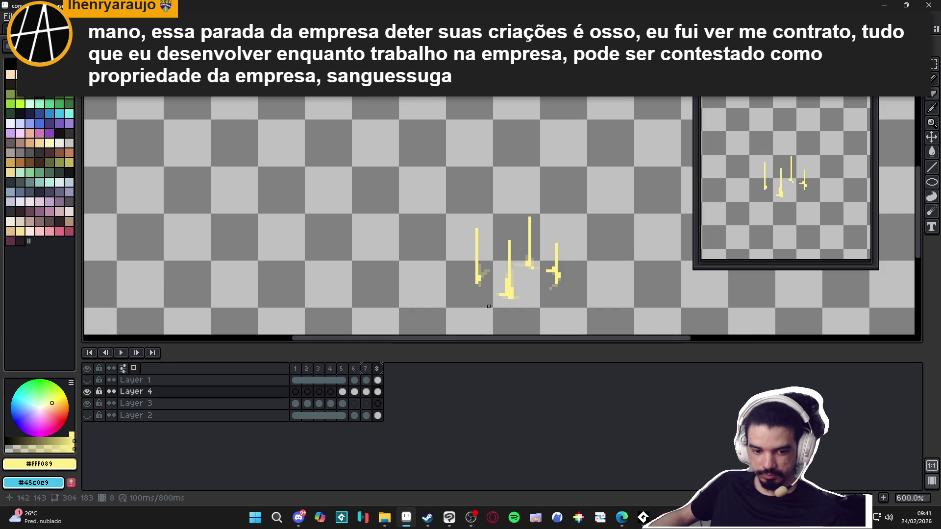
# Flip between frames 6, 7 and 8 to compare the beams and the ring
pyautogui.click(366, 369)
pyautogui.click(377, 368)
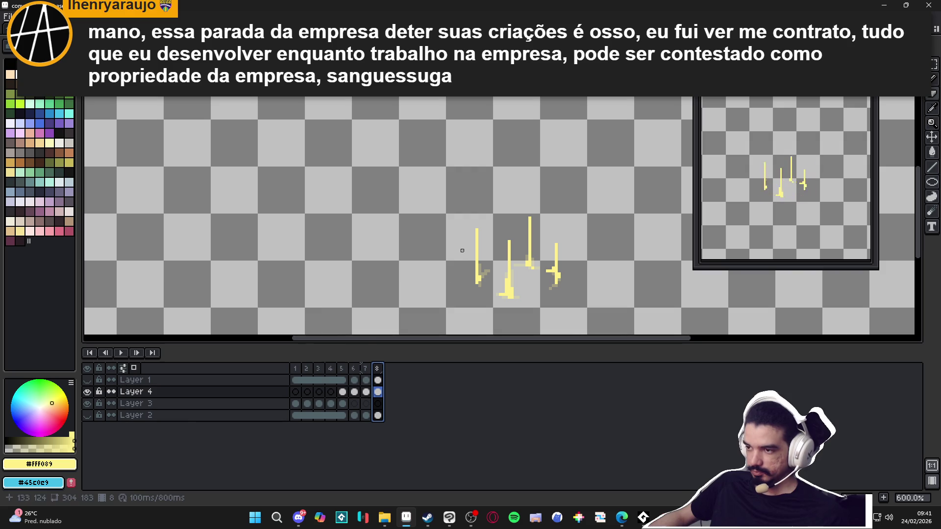
pyautogui.click(366, 369)
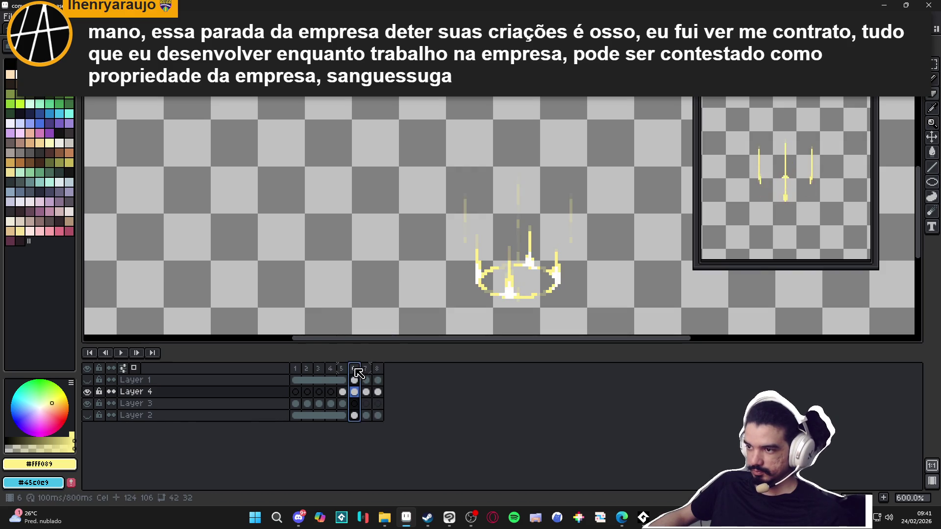
pyautogui.click(366, 371)
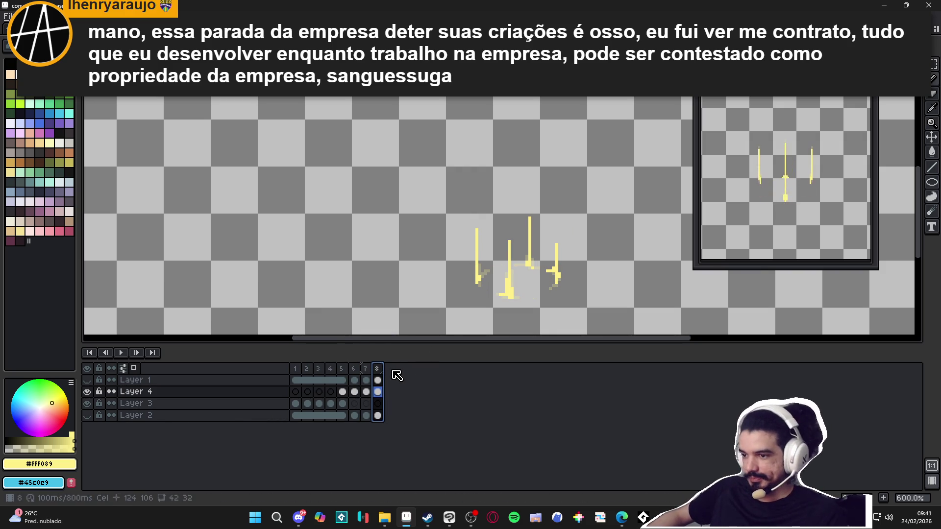
pyautogui.click(366, 369)
pyautogui.scroll(4, 520, 305)
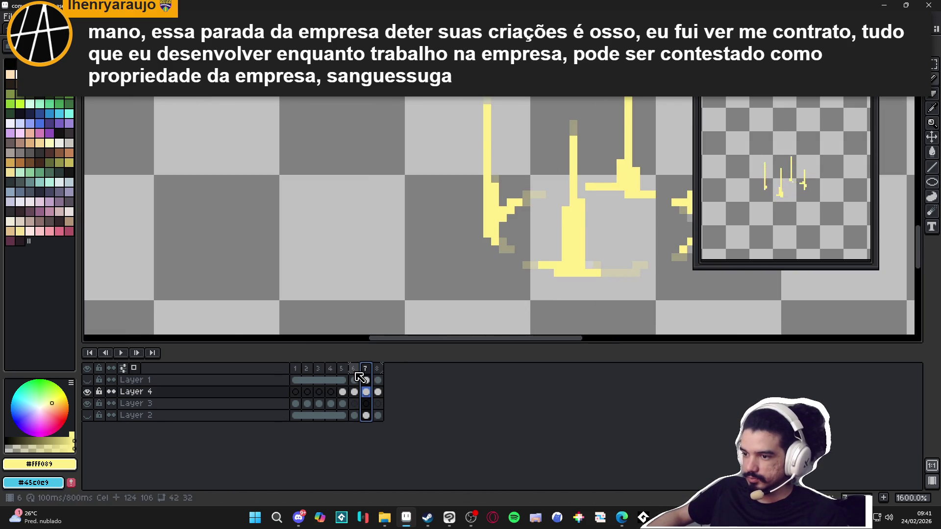
pyautogui.press('Left')
pyautogui.press('v')
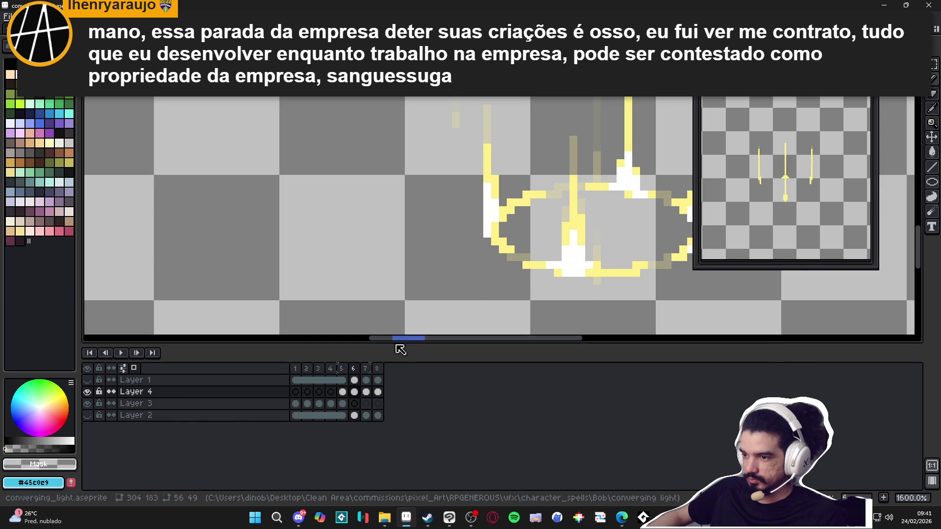
# Check frames 8 and 7 once more with the Pencil ready, then land on frame 2's converging beams
pyautogui.click(376, 369)
pyautogui.press('b')
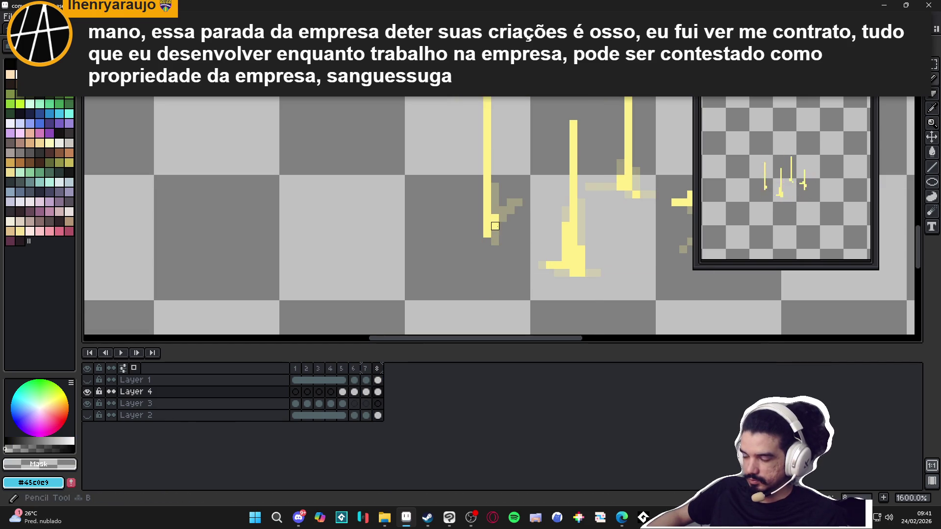
pyautogui.click(366, 369)
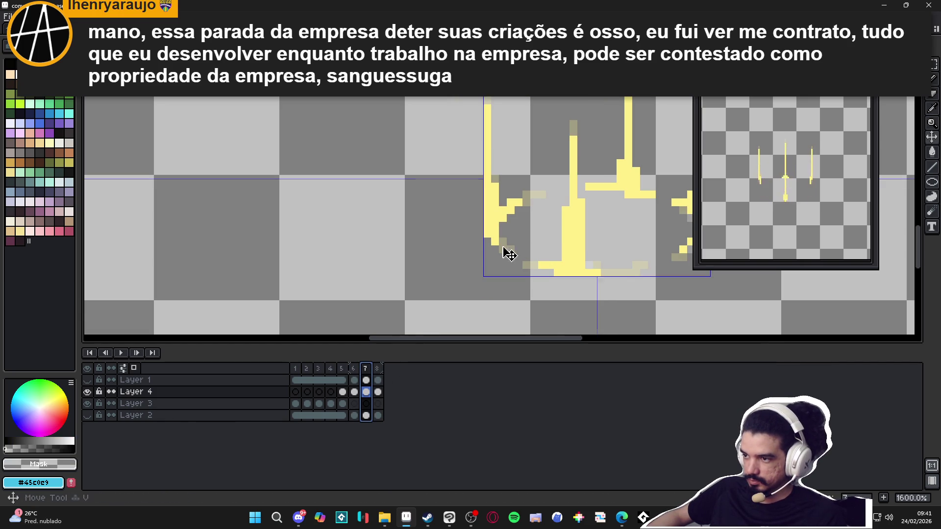
pyautogui.click(329, 369)
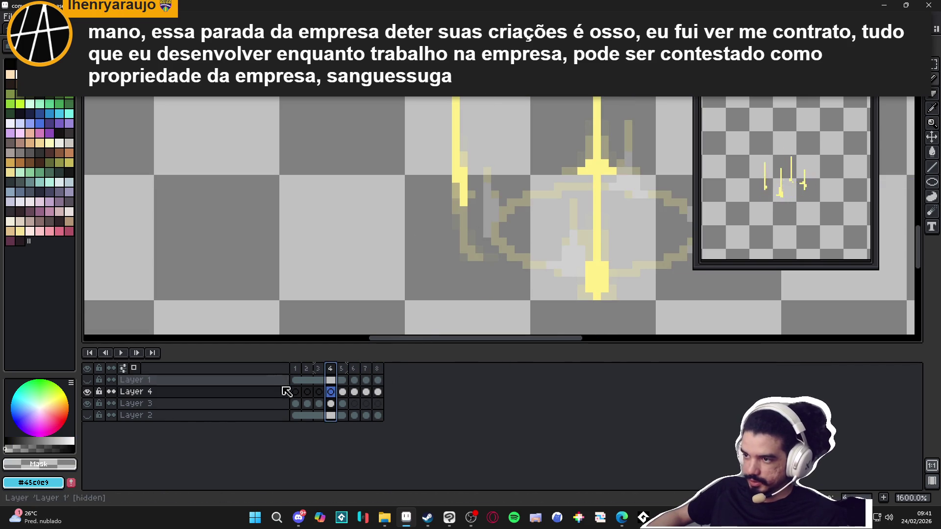
pyautogui.click(308, 369)
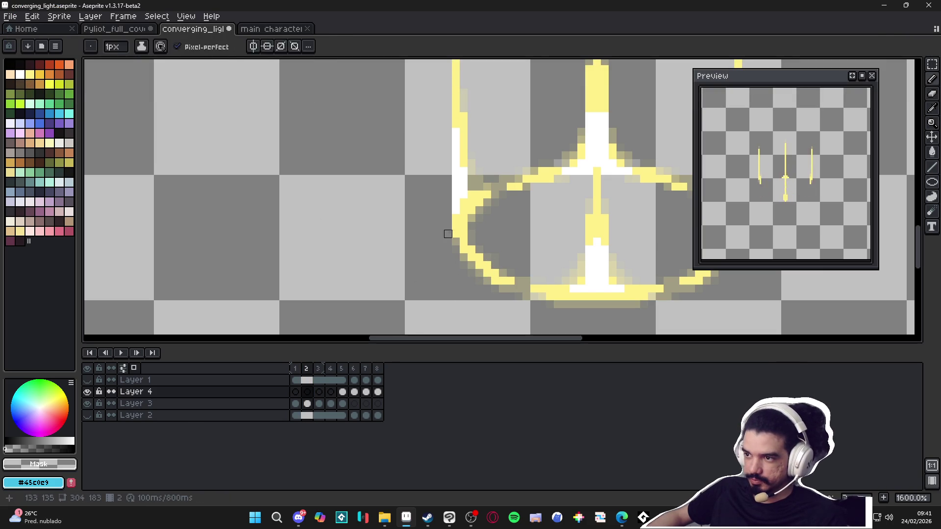
# Sample the ring's yellow, settle on frame 8 of the beam layer and turn off onion skinning
pyautogui.keyDown('ctrl'); pyautogui.click(468, 240); pyautogui.keyUp('ctrl')
pyautogui.press('alt')
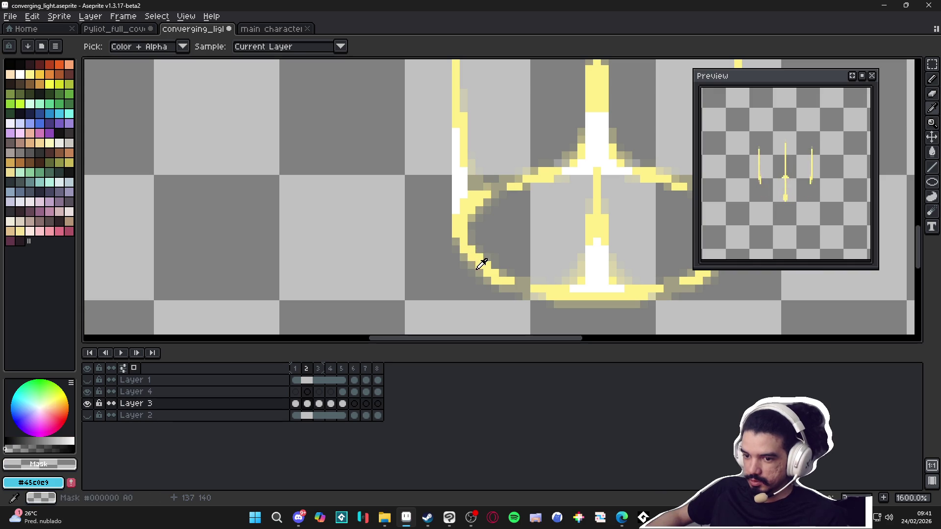
pyautogui.click(479, 213)
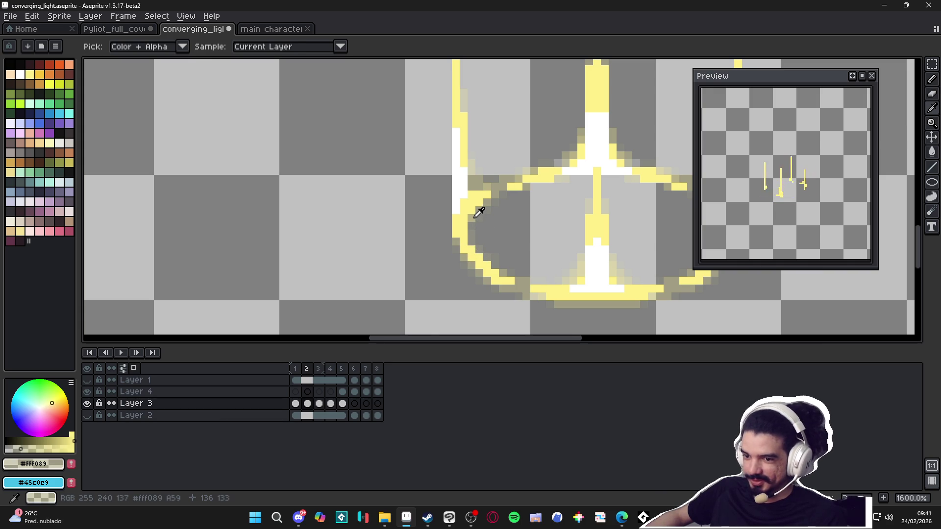
pyautogui.click(377, 368)
pyautogui.scroll(-2, 510, 233)
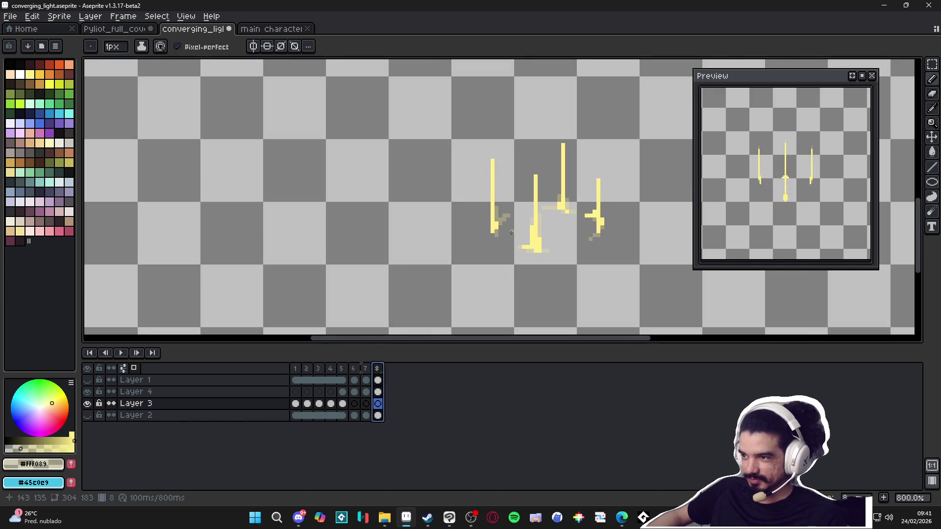
pyautogui.press('v')
pyautogui.press('Up')
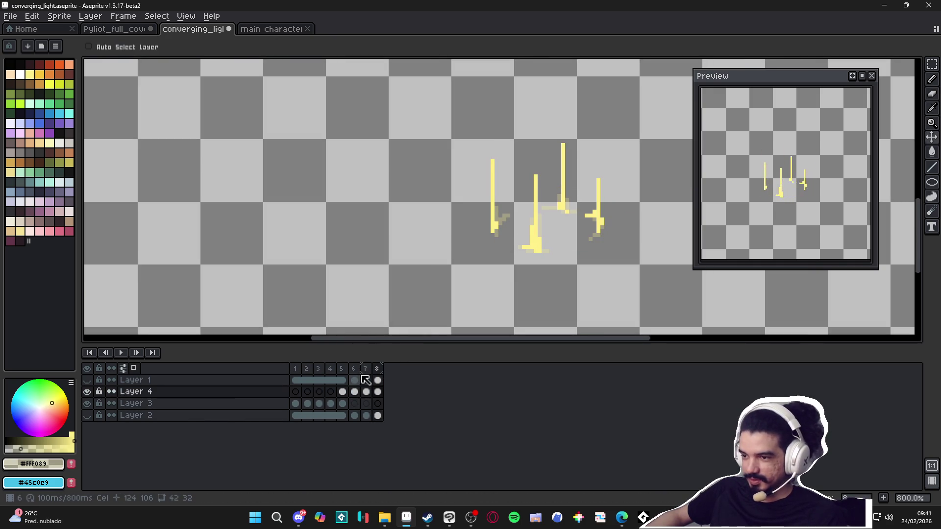
pyautogui.click(365, 370)
pyautogui.click(378, 369)
pyautogui.scroll(3, 522, 237)
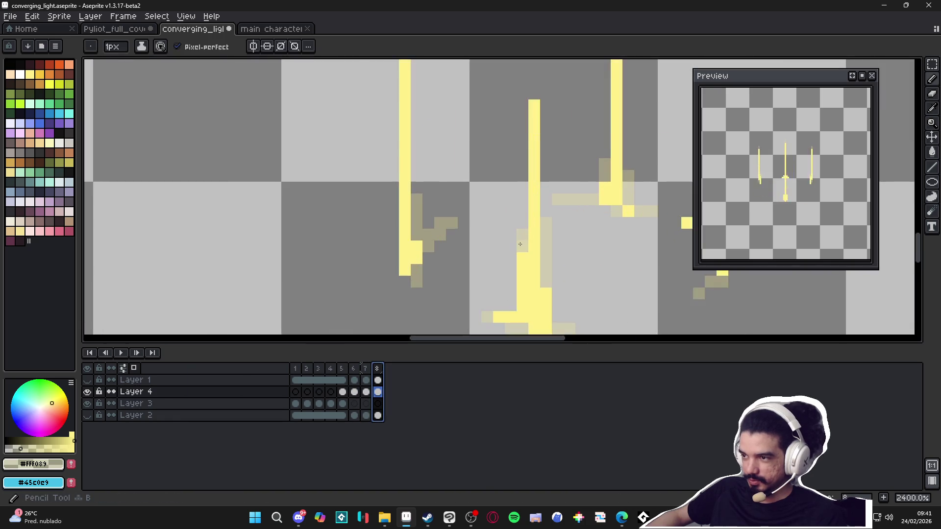
pyautogui.scroll(-3, 522, 237)
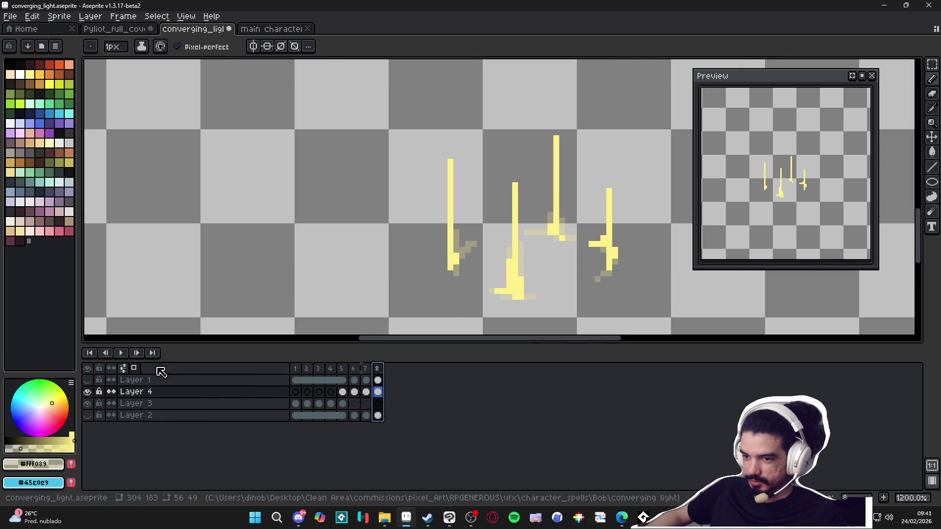
pyautogui.click(137, 367)
pyautogui.scroll(2, 479, 237)
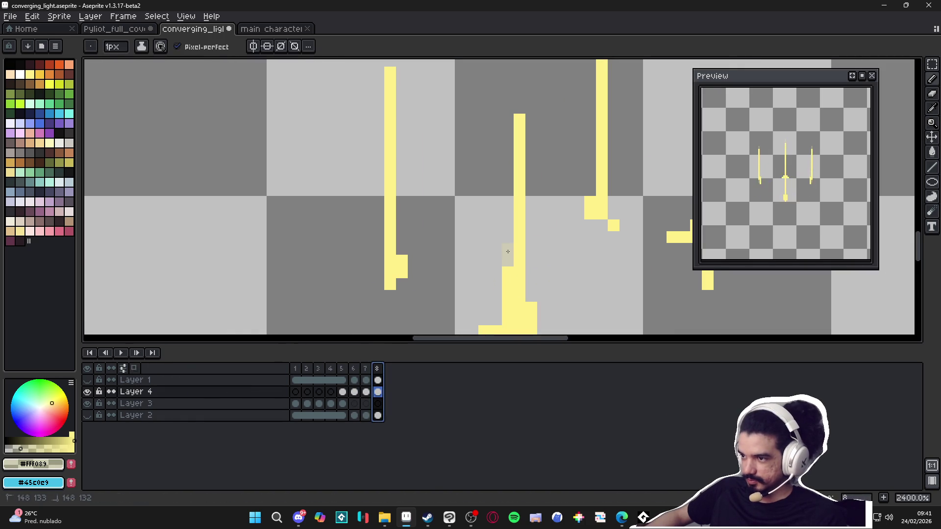
# Dab semi-transparent pixels beside the left, middle and right yellow beams of frame 8
pyautogui.click(402, 238)
pyautogui.click(402, 284)
pyautogui.scroll(-5, 532, 275)
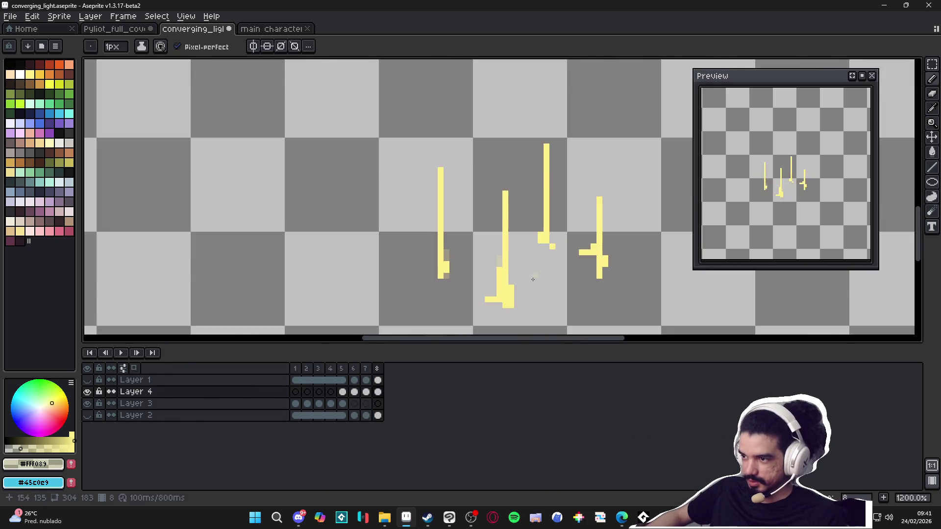
pyautogui.scroll(5, 513, 278)
pyautogui.click(510, 264)
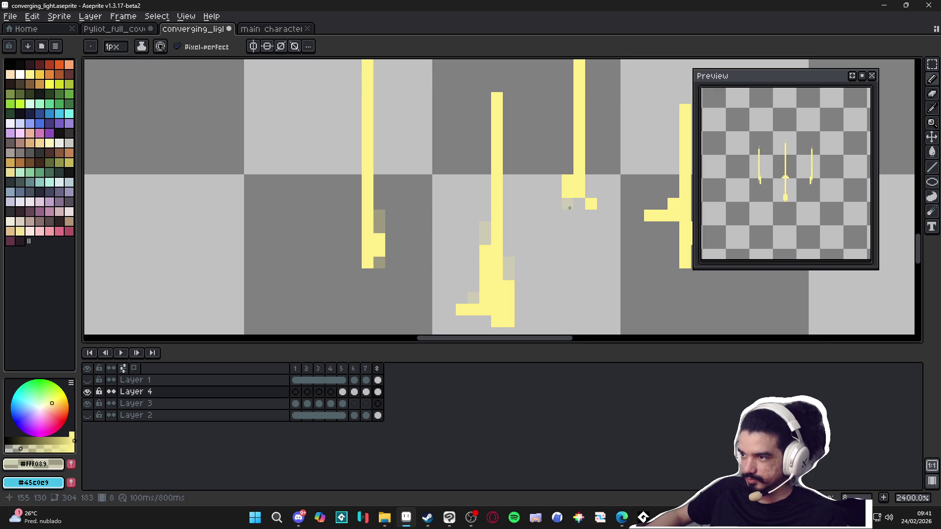
pyautogui.click(568, 169)
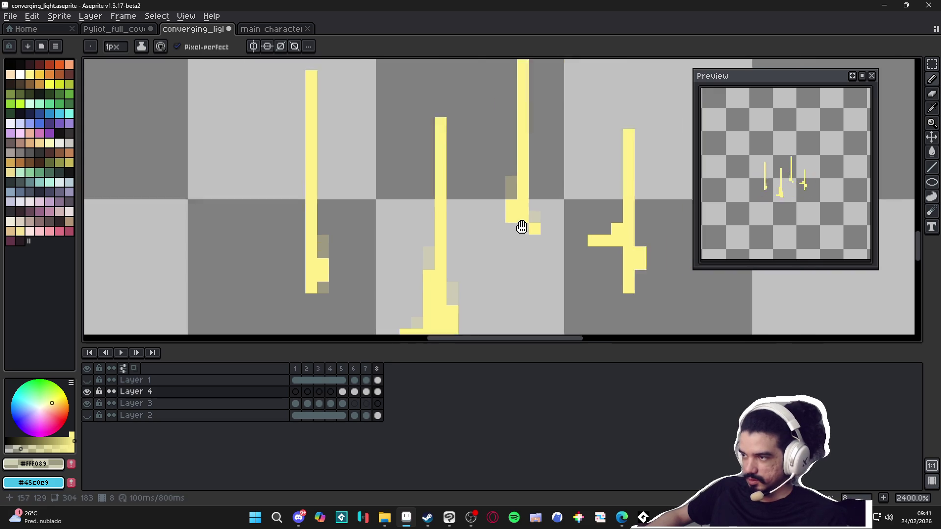
pyautogui.hscroll(3, 521, 228)
pyautogui.scroll(1, 521, 227)
pyautogui.click(540, 241)
pyautogui.click(539, 231)
pyautogui.click(529, 254)
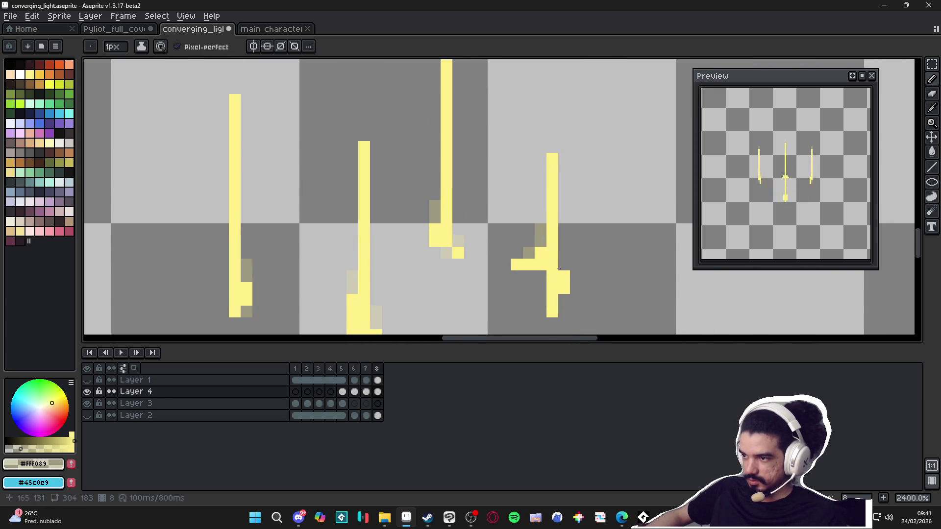
pyautogui.moveTo(545, 277); pyautogui.dragTo(544, 288)
pyautogui.click(568, 301)
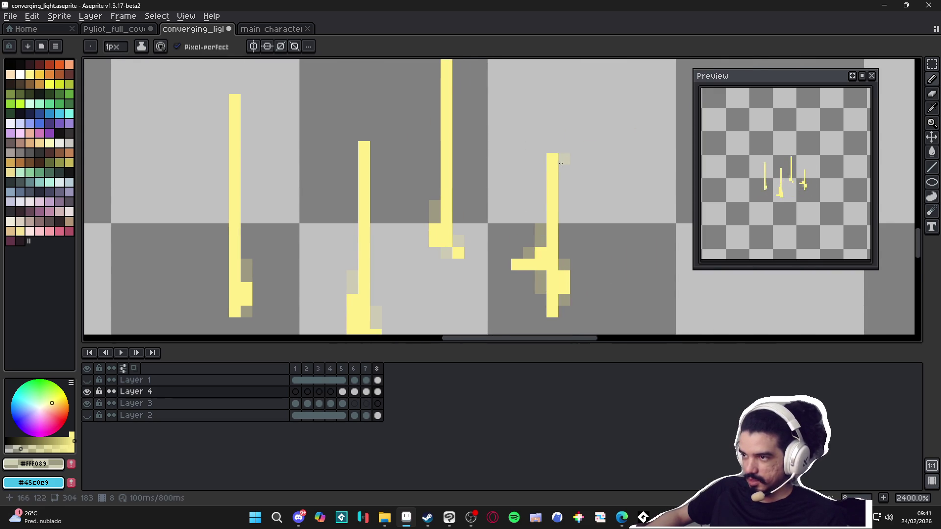
pyautogui.scroll(-5, 560, 162)
pyautogui.scroll(3, 515, 224)
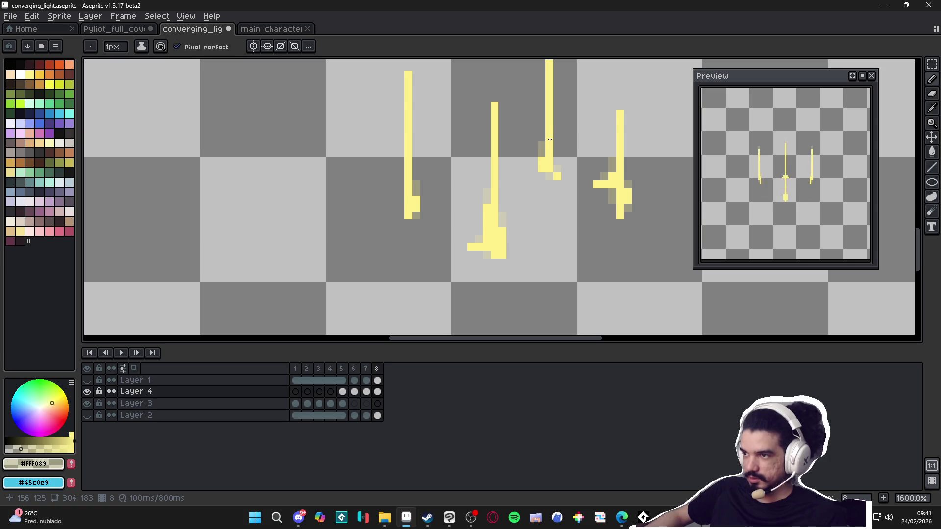
pyautogui.scroll(-1, 530, 162)
pyautogui.scroll(-2, 530, 162)
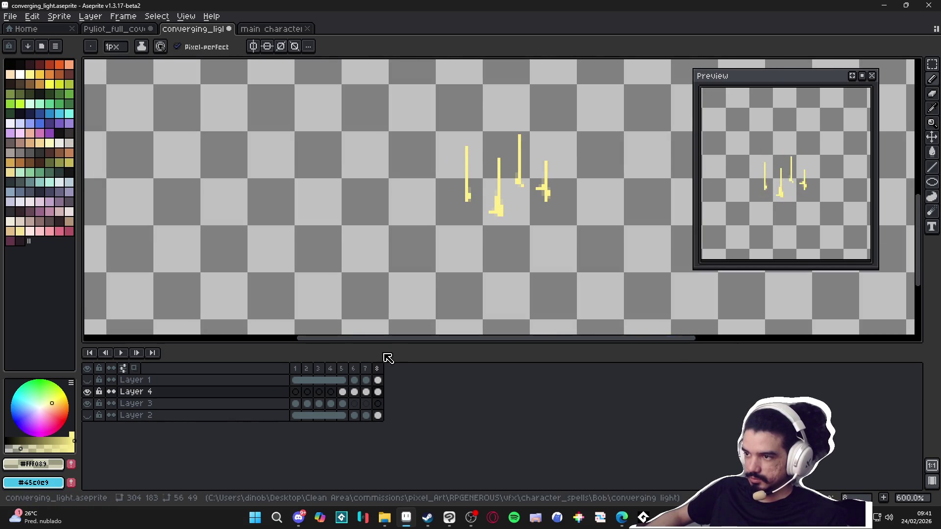
# Switch to frame 7 and bring the beams' lower ends into view
pyautogui.click(367, 370)
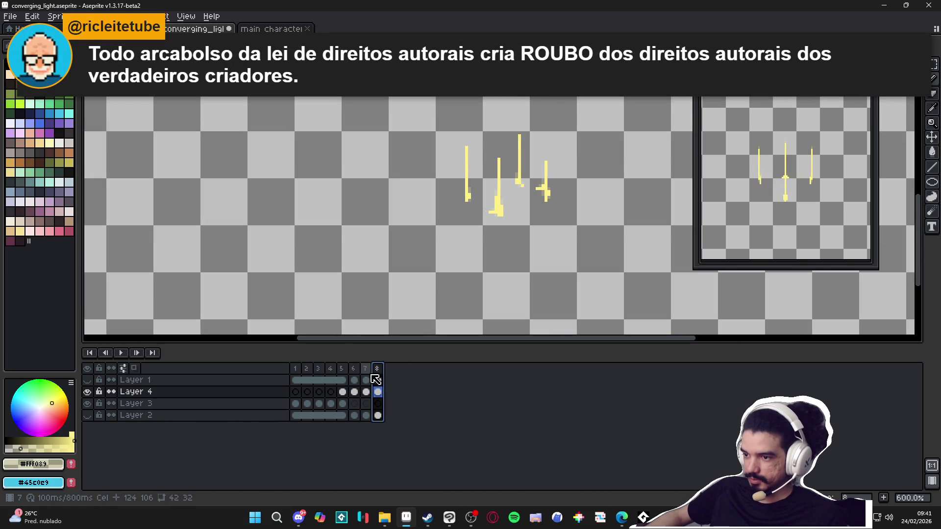
pyautogui.moveTo(544, 209); pyautogui.dragTo(548, 213)
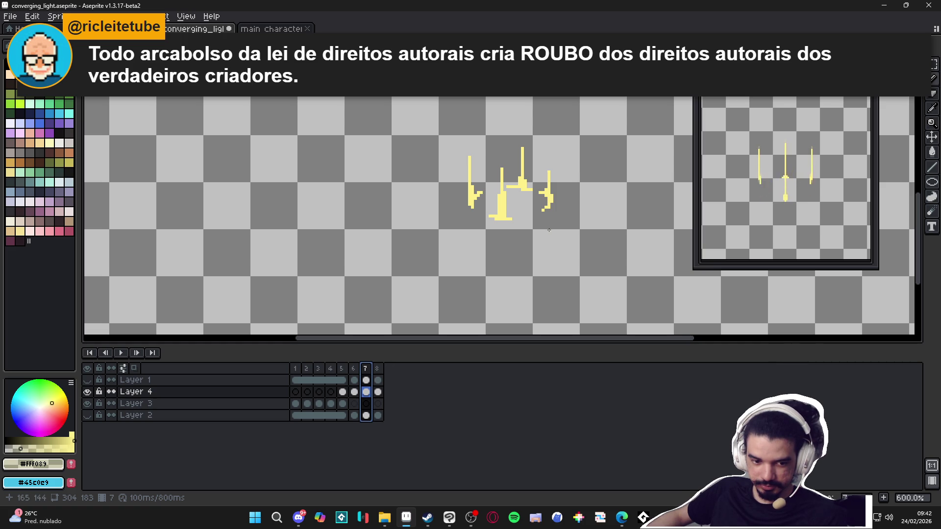
pyautogui.scroll(2, 538, 230)
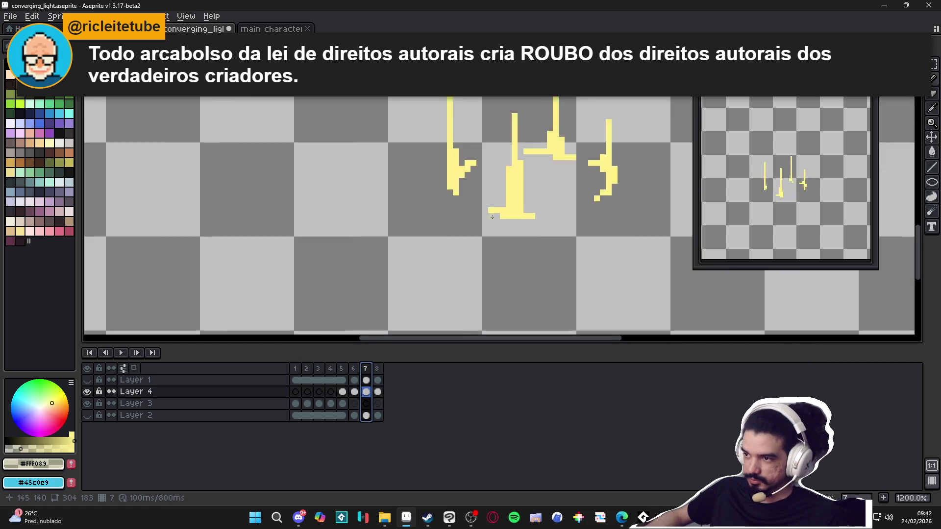
pyautogui.scroll(2, 515, 199)
pyautogui.press('Escape')
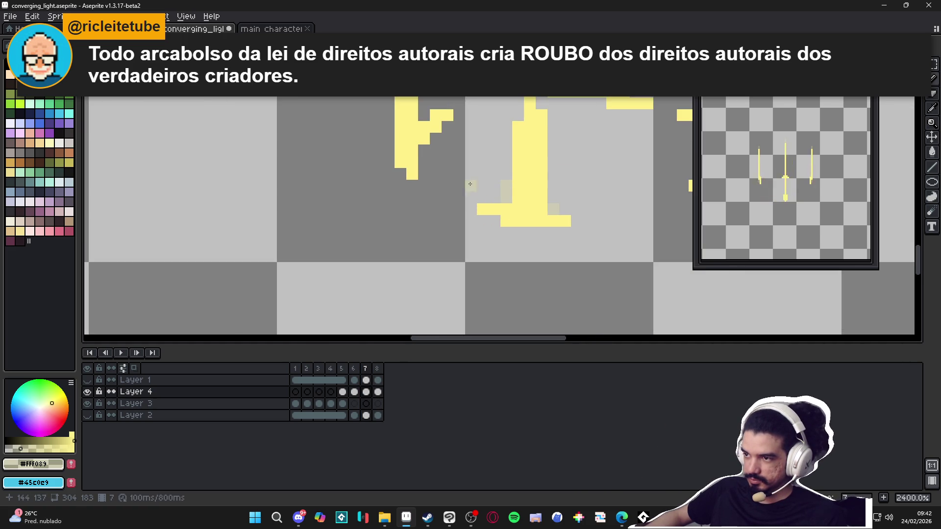
pyautogui.moveTo(429, 116); pyautogui.dragTo(434, 193)
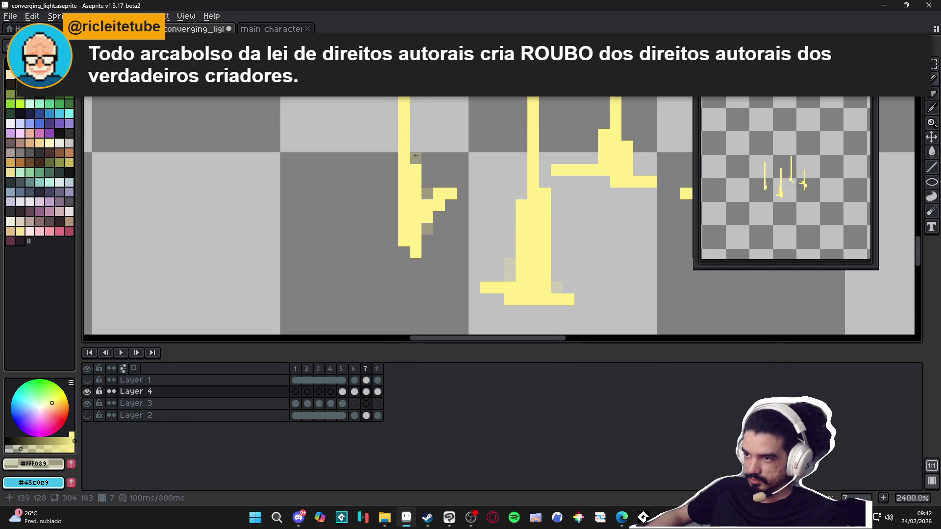
pyautogui.scroll(3, 404, 255)
pyautogui.hscroll(1, 427, 286)
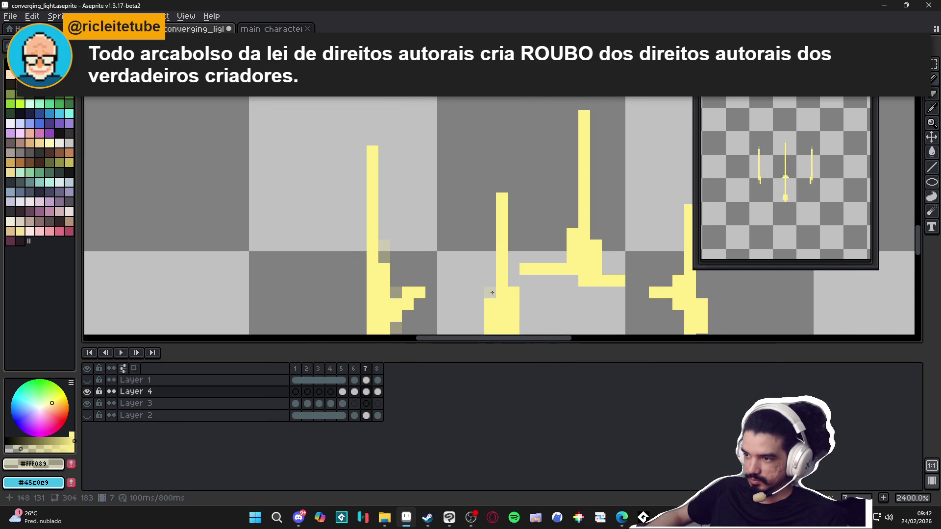
# Place semi-transparent pixels beside the upper middle beam and stepping up around the right beam
pyautogui.click(561, 251)
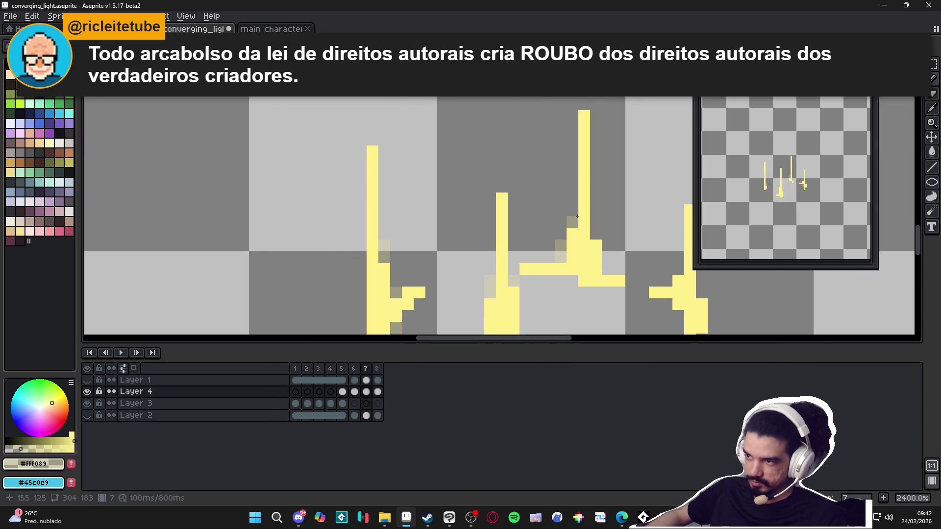
pyautogui.scroll(-3, 516, 265)
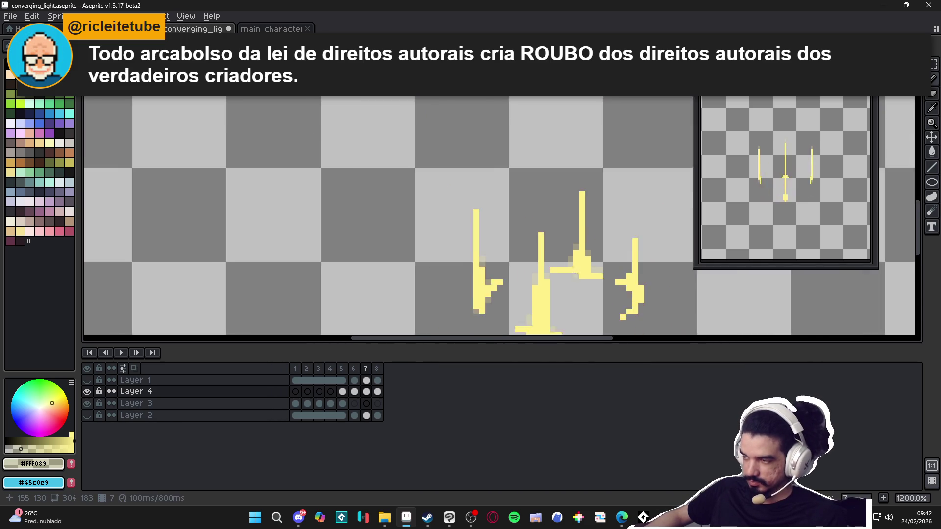
pyautogui.scroll(1, 457, 288)
pyautogui.scroll(3, 456, 289)
pyautogui.click(611, 287)
pyautogui.click(627, 271)
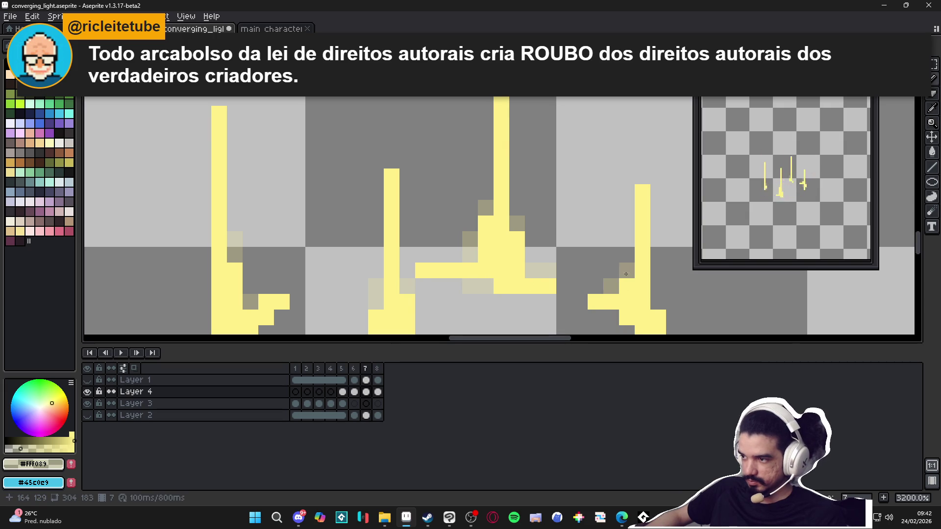
pyautogui.click(627, 253)
pyautogui.click(657, 302)
pyautogui.scroll(-1, 625, 295)
pyautogui.scroll(1, 611, 286)
pyautogui.click(591, 264)
pyautogui.click(606, 279)
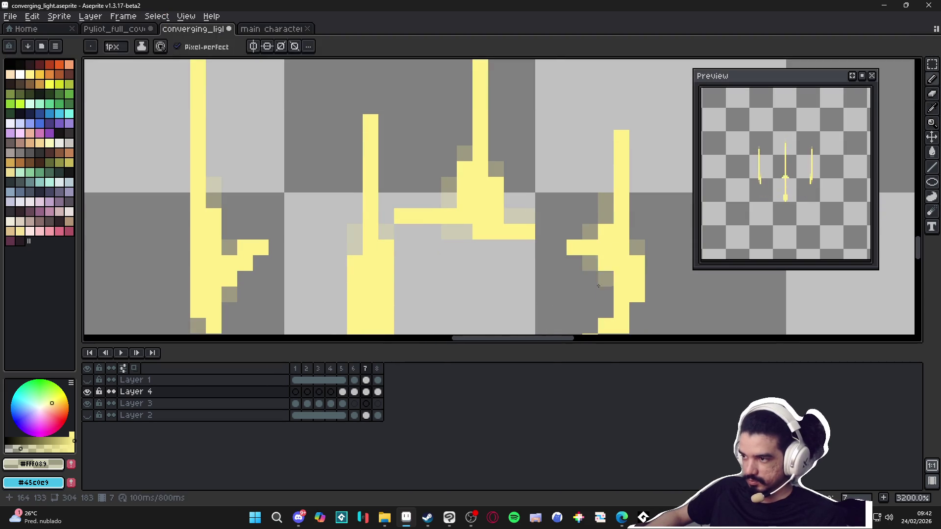
pyautogui.scroll(-1, 606, 280)
pyautogui.scroll(-1, 597, 280)
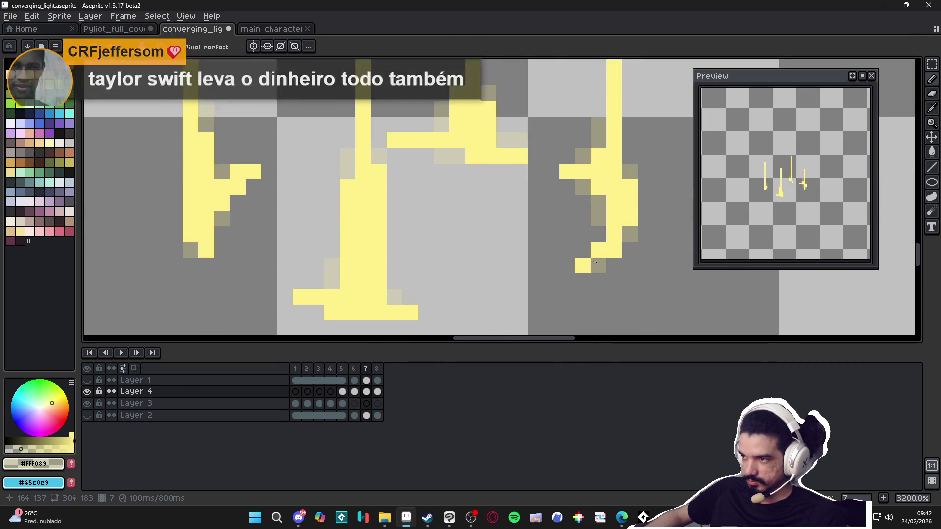
pyautogui.scroll(-2, 596, 275)
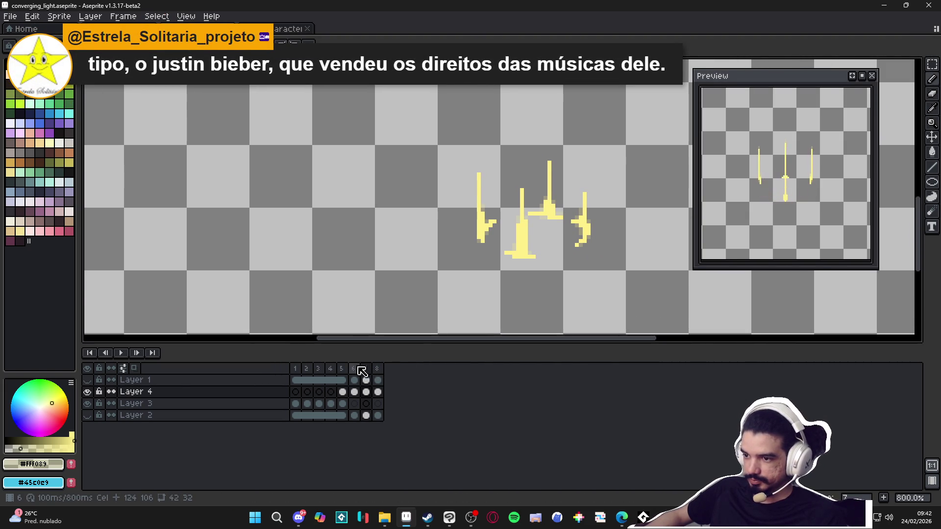
# Review frames 6 to 8 and save converging_light.aseprite with Ctrl+S
pyautogui.click(358, 369)
pyautogui.click(377, 370)
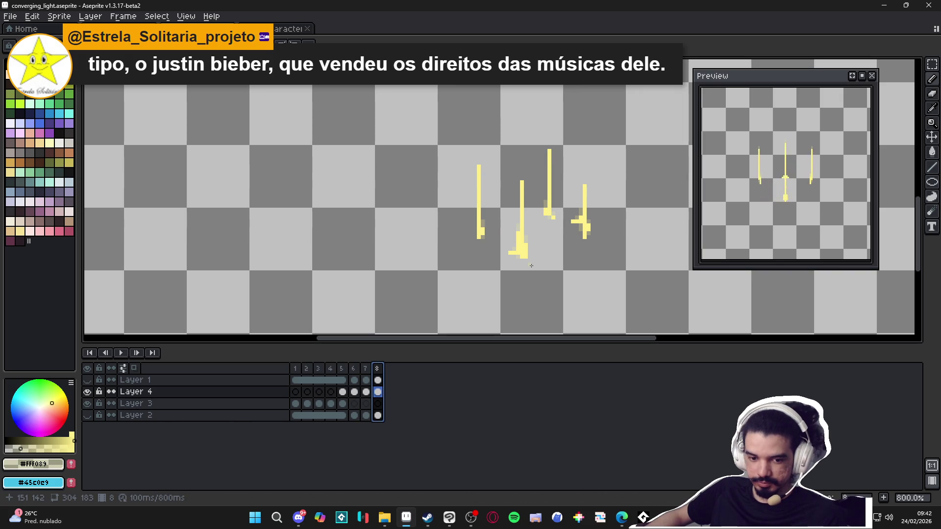
pyautogui.hotkey('ctrl', 's')
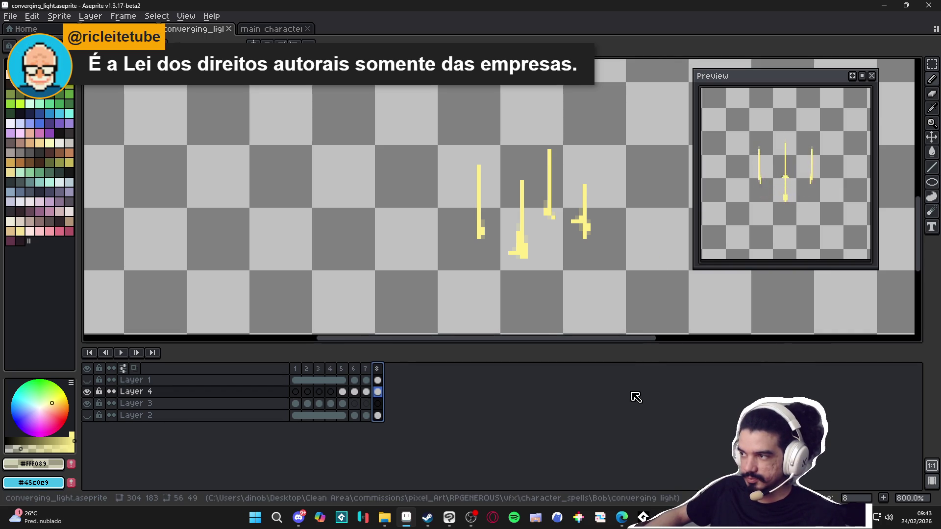
# Add frame 9 and erase the beams' side shapes and base blobs down to four thin bars
pyautogui.click(365, 368)
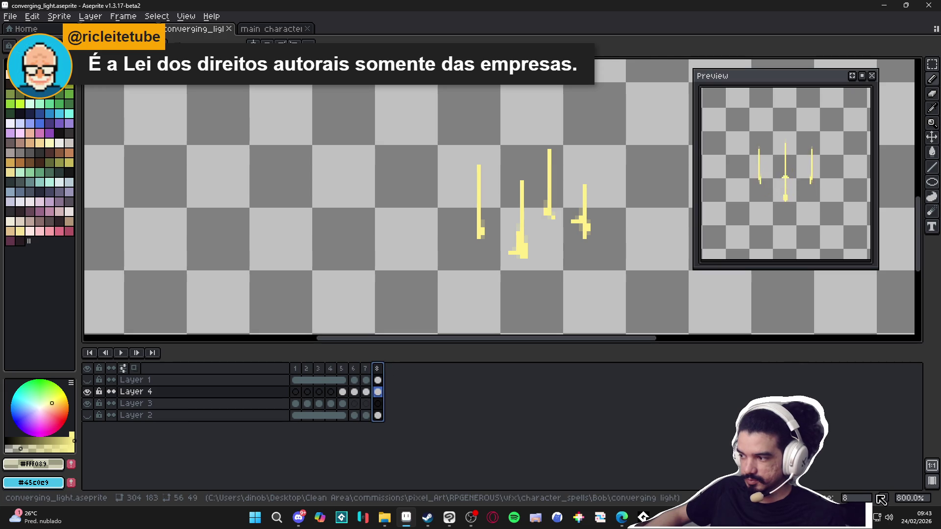
pyautogui.hotkey('alt', 'n')
pyautogui.scroll(3, 580, 190)
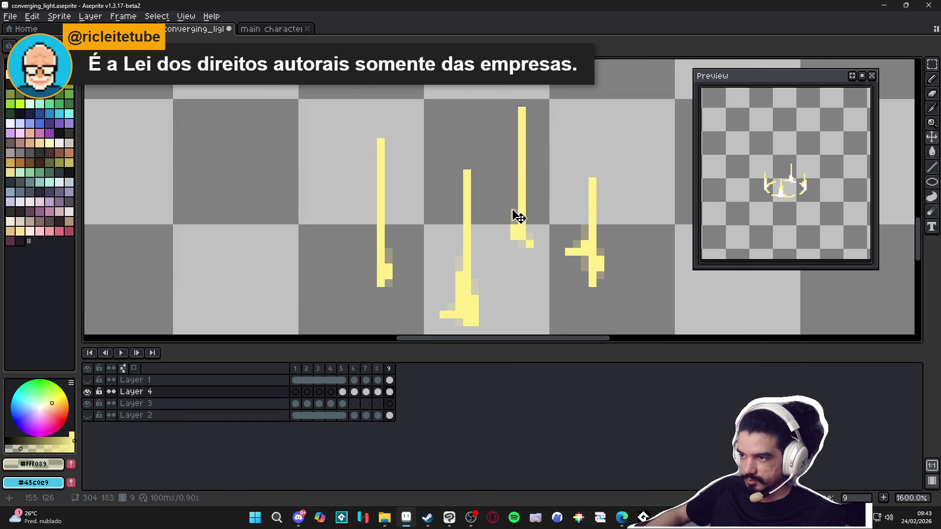
pyautogui.click(522, 189)
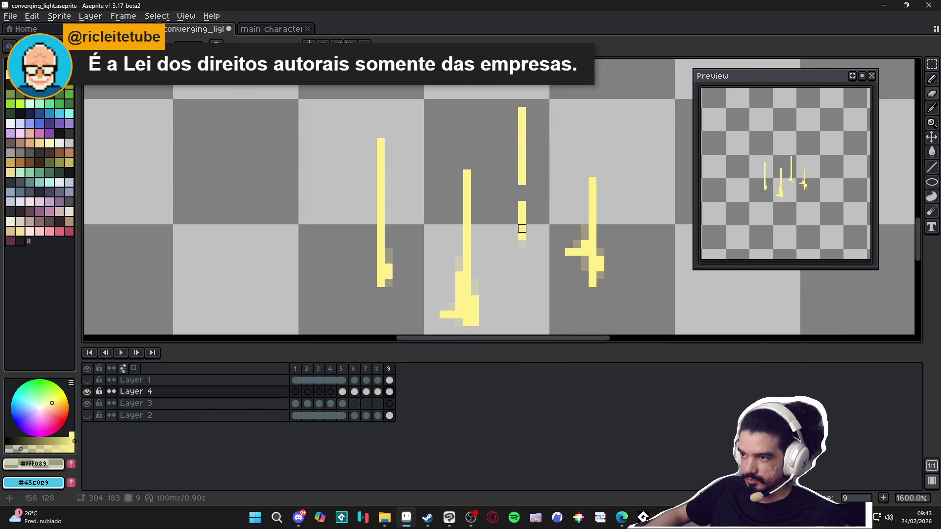
pyautogui.click(522, 228)
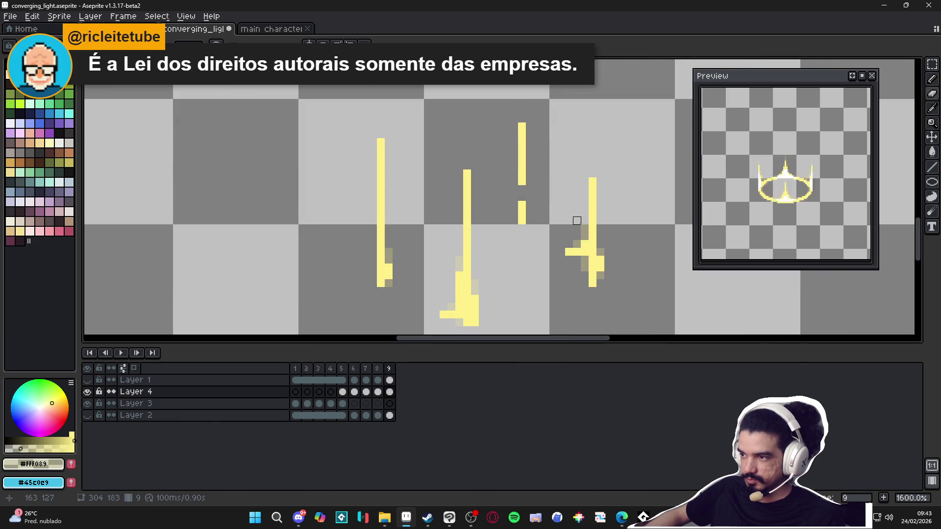
pyautogui.moveTo(577, 221)
pyautogui.mouseDown()
pyautogui.moveTo(569, 244)
pyautogui.moveTo(598, 283)
pyautogui.moveTo(590, 267)
pyautogui.mouseUp()
pyautogui.click(569, 252)
pyautogui.click(593, 259)
pyautogui.moveTo(475, 284)
pyautogui.mouseDown()
pyautogui.moveTo(458, 261)
pyautogui.moveTo(458, 331)
pyautogui.moveTo(450, 315)
pyautogui.moveTo(460, 322)
pyautogui.moveTo(466, 289)
pyautogui.mouseUp()
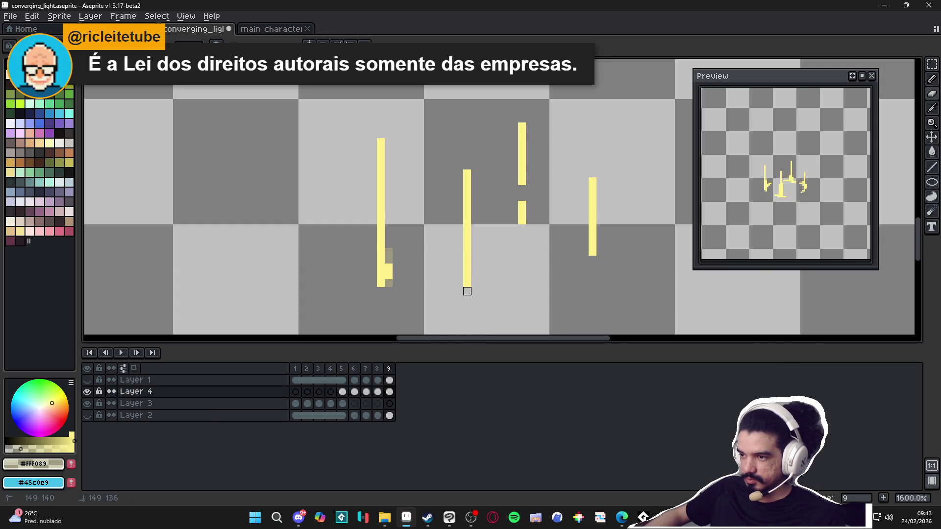
pyautogui.moveTo(395, 258)
pyautogui.mouseDown()
pyautogui.moveTo(387, 290)
pyautogui.moveTo(381, 284)
pyautogui.mouseUp()
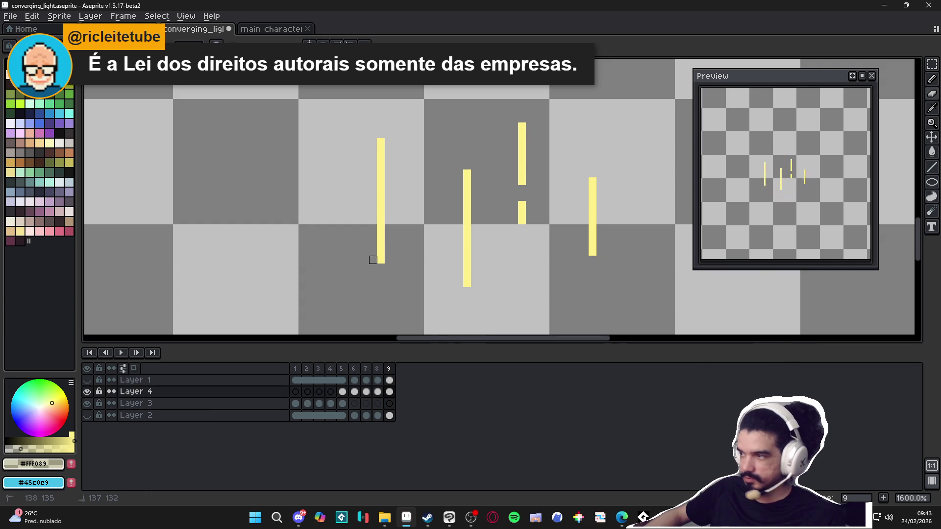
pyautogui.scroll(-1, 380, 253)
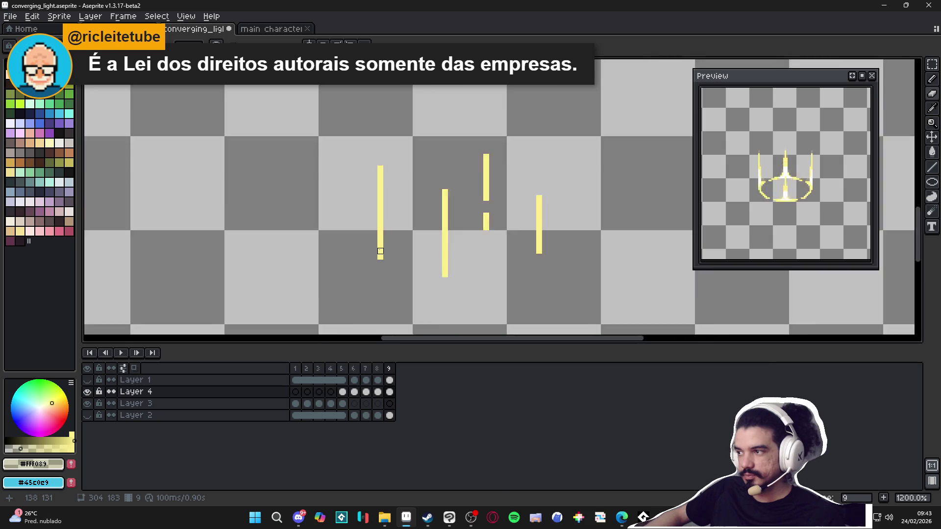
pyautogui.scroll(-2, 381, 252)
pyautogui.scroll(3, 427, 236)
pyautogui.scroll(2, 432, 247)
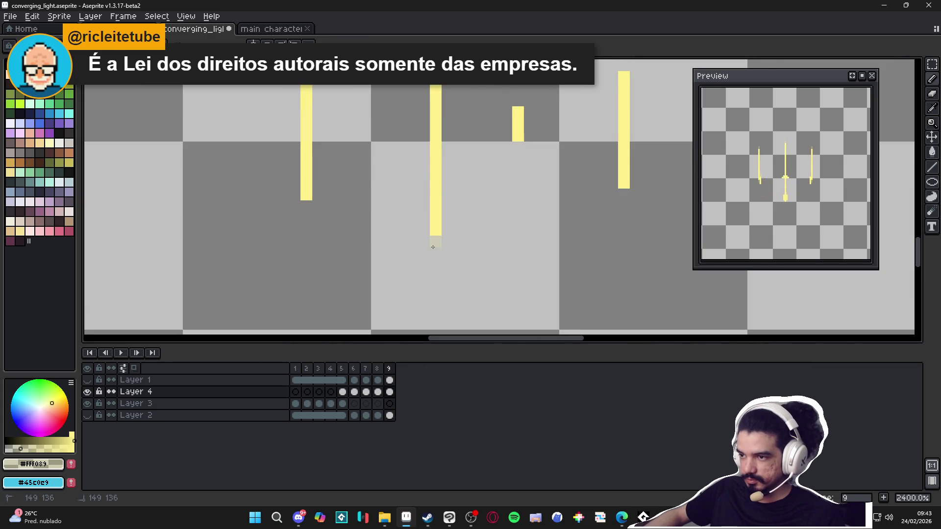
pyautogui.scroll(2, 392, 234)
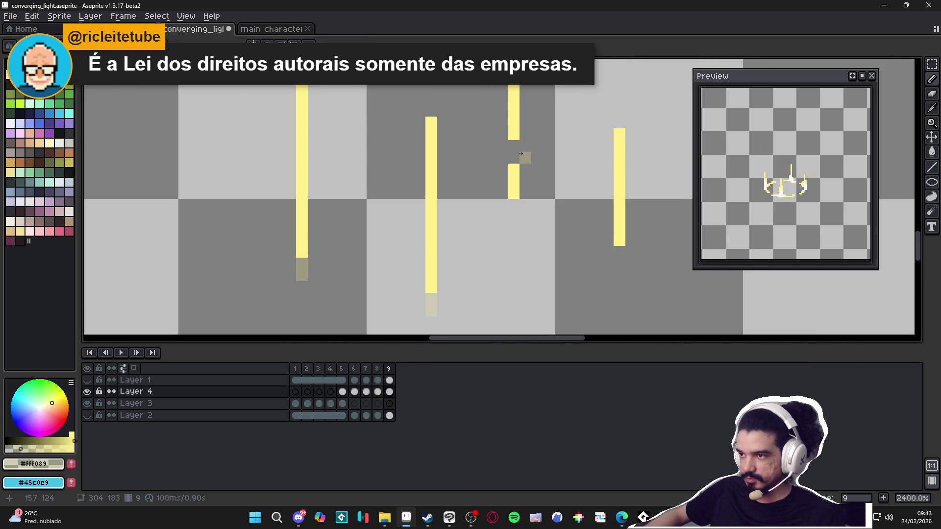
# Fill the middle beam's gap and paint dull yellow fading tips above and below the bars
pyautogui.moveTo(514, 157); pyautogui.dragTo(514, 146)
pyautogui.moveTo(431, 110); pyautogui.dragTo(431, 99)
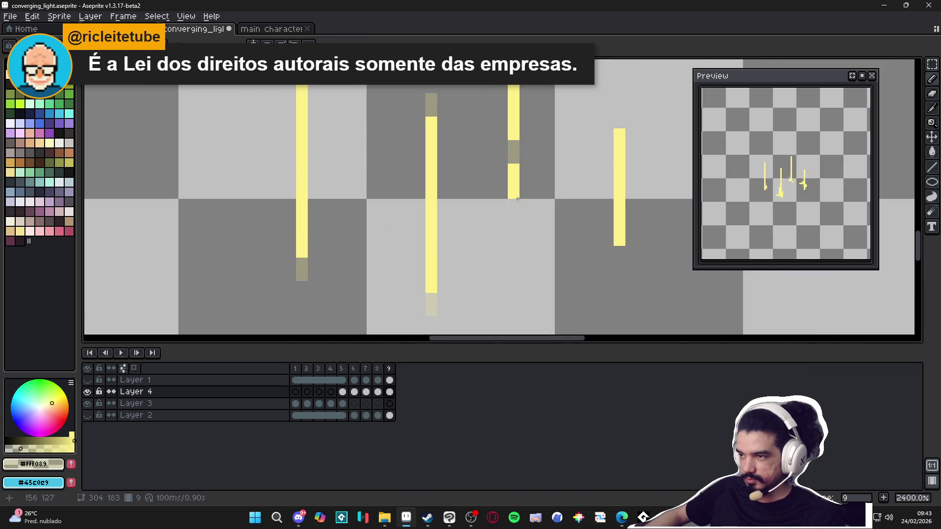
pyautogui.moveTo(514, 205); pyautogui.dragTo(514, 218)
pyautogui.moveTo(619, 123); pyautogui.dragTo(619, 110)
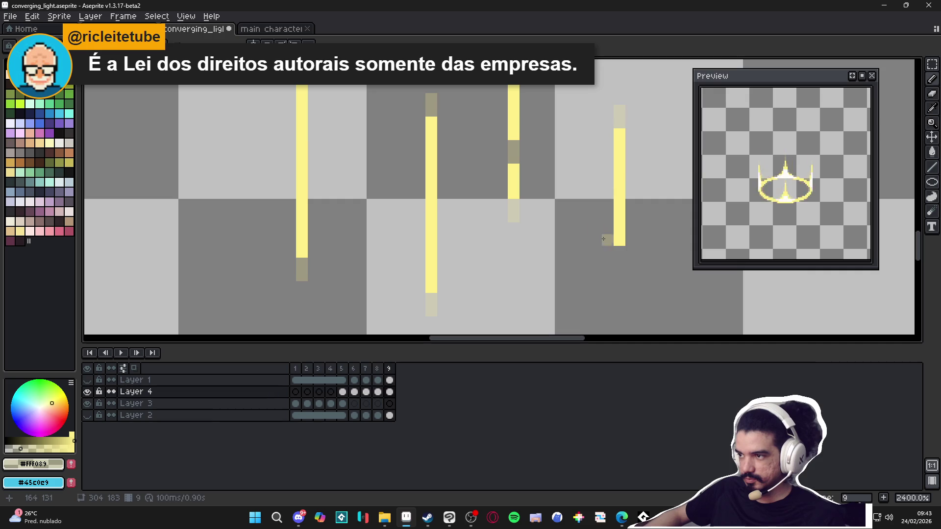
pyautogui.click(619, 258)
pyautogui.scroll(3, 375, 217)
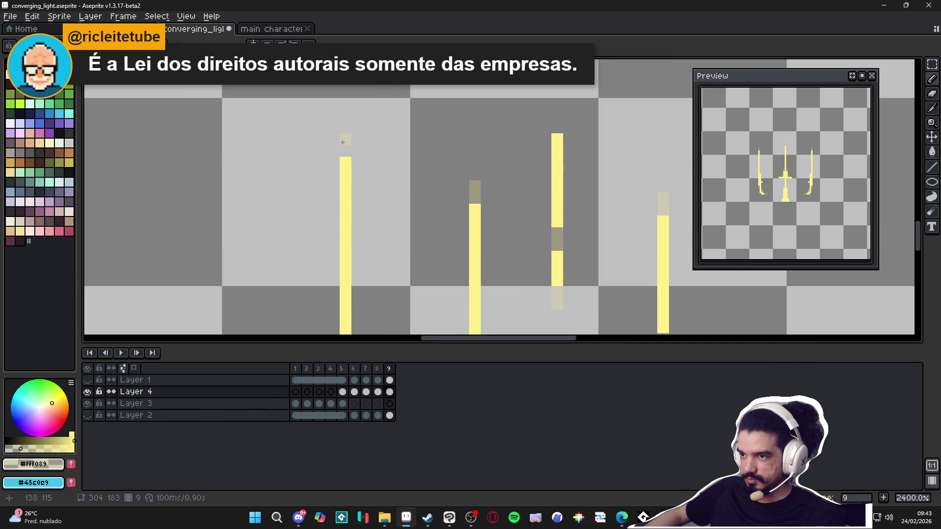
pyautogui.scroll(-3, 367, 182)
pyautogui.scroll(-1, 389, 219)
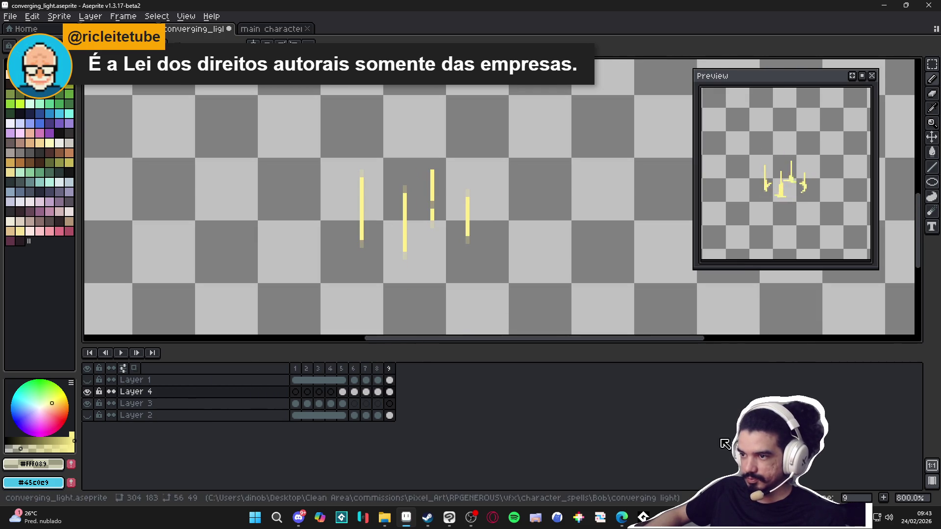
# Compare frames 8 and 9, then make the stone background Layer 2 visible
pyautogui.click(381, 370)
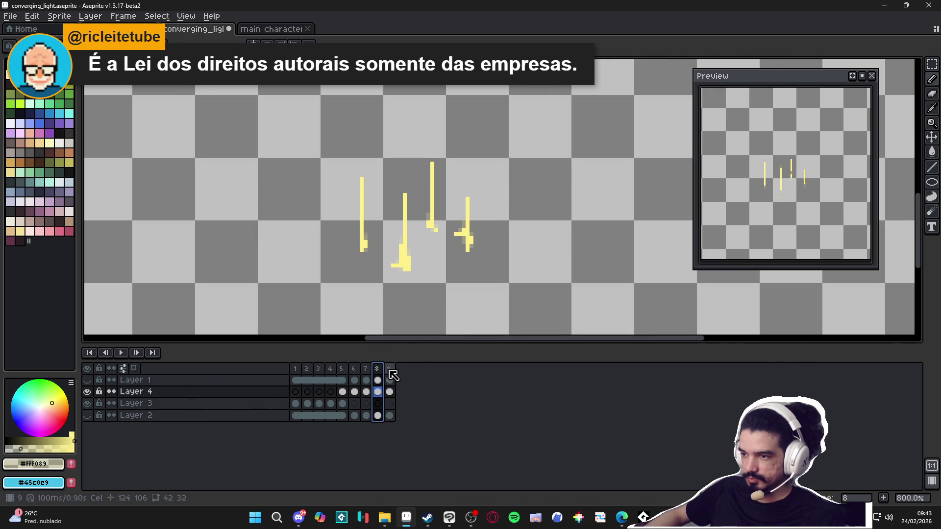
pyautogui.click(390, 373)
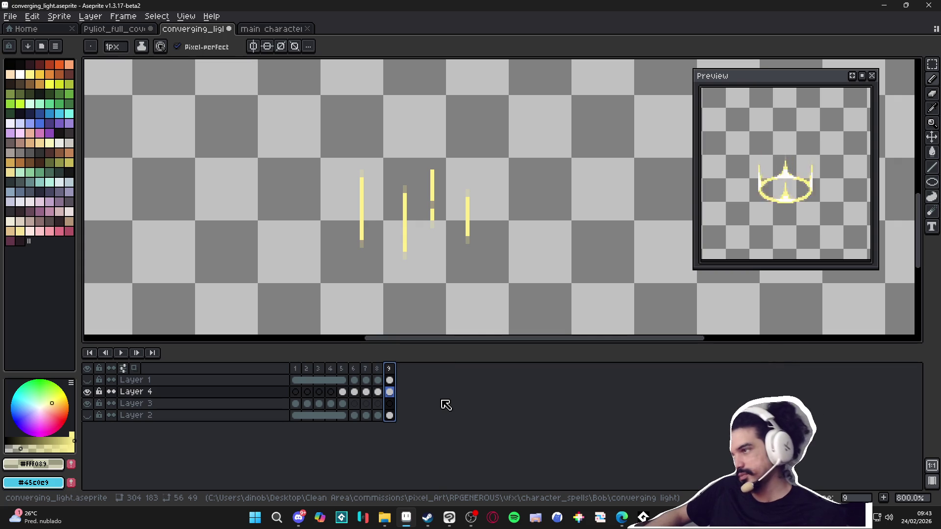
pyautogui.click(88, 417)
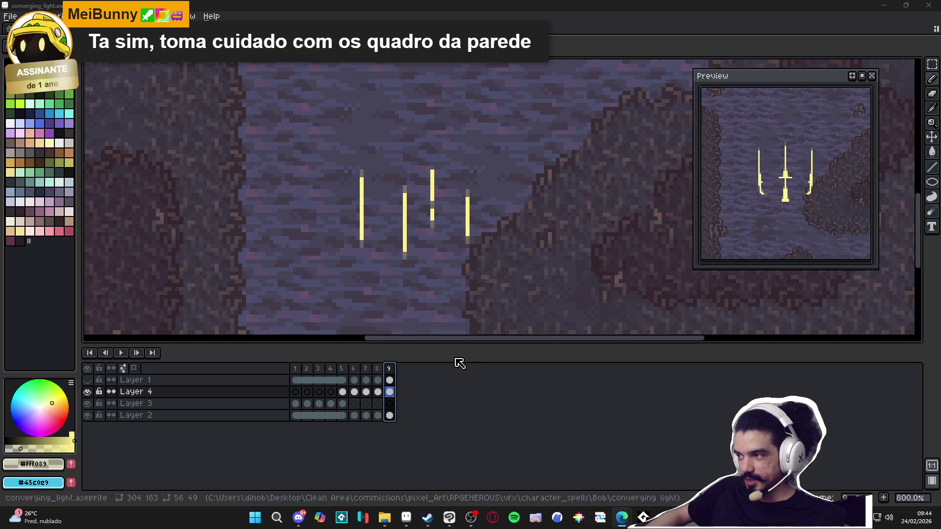
# Sample the white highlight colour from frame 6's ring and return to frame 7
pyautogui.click(377, 369)
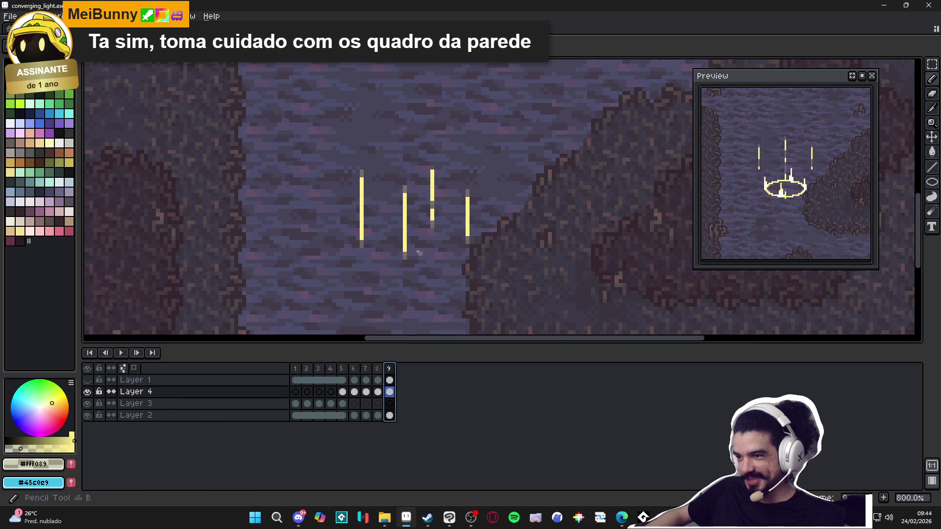
pyautogui.click(377, 369)
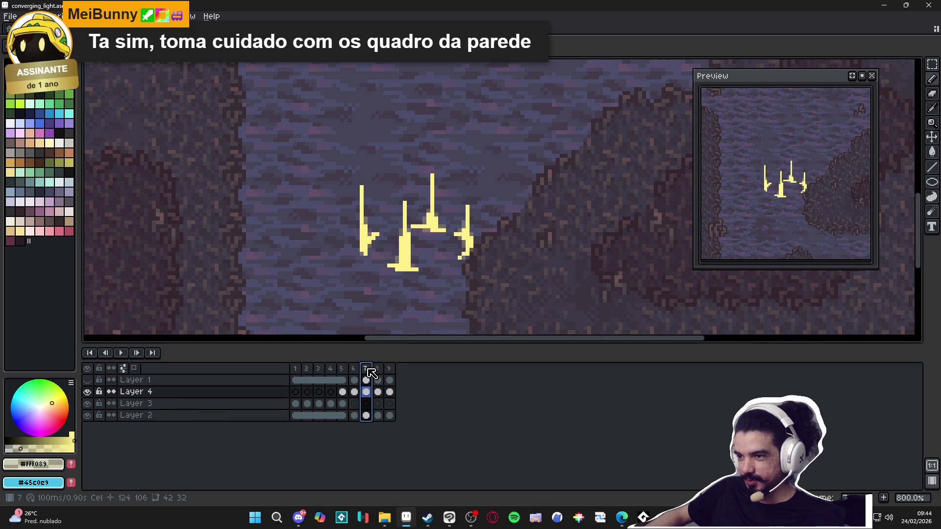
pyautogui.click(355, 369)
pyautogui.press('5')
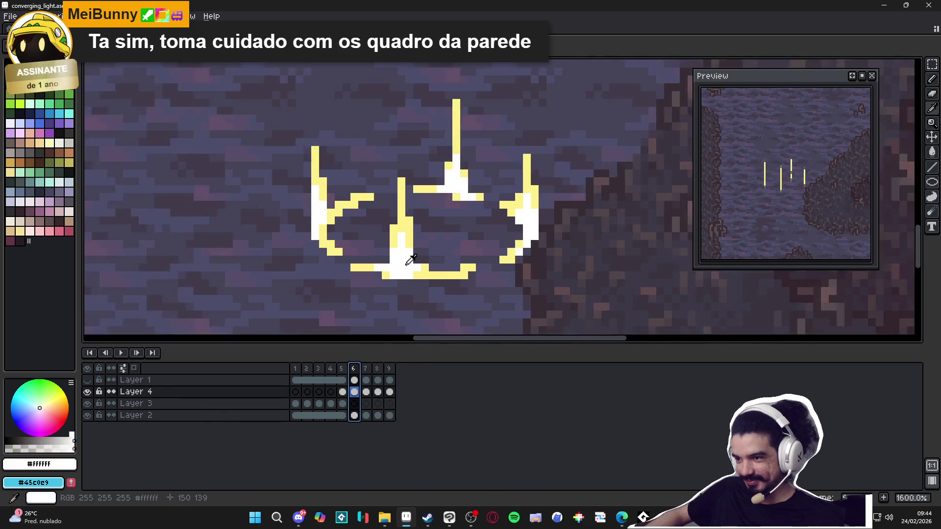
pyautogui.click(366, 375)
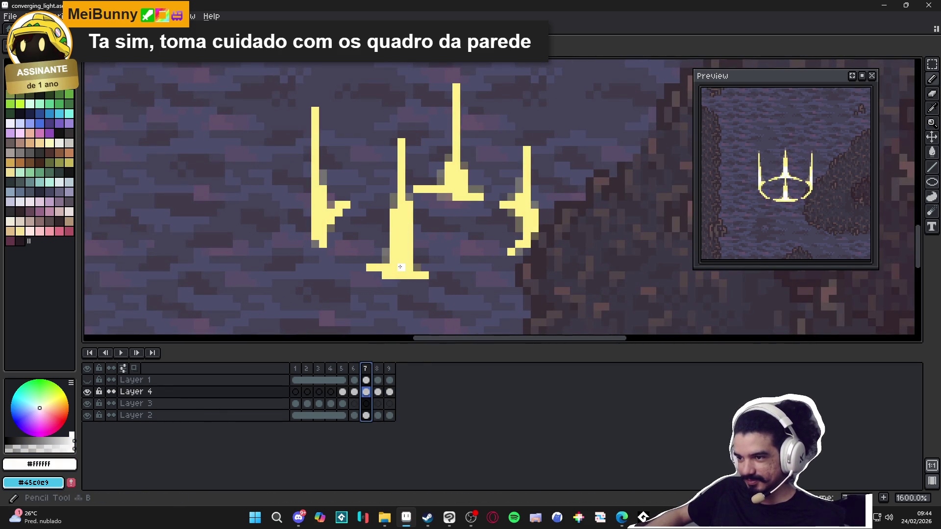
# Paint white highlights on frame 7's lower, left and centre flares, undoing the right-flare stroke
pyautogui.moveTo(400, 267); pyautogui.dragTo(403, 262)
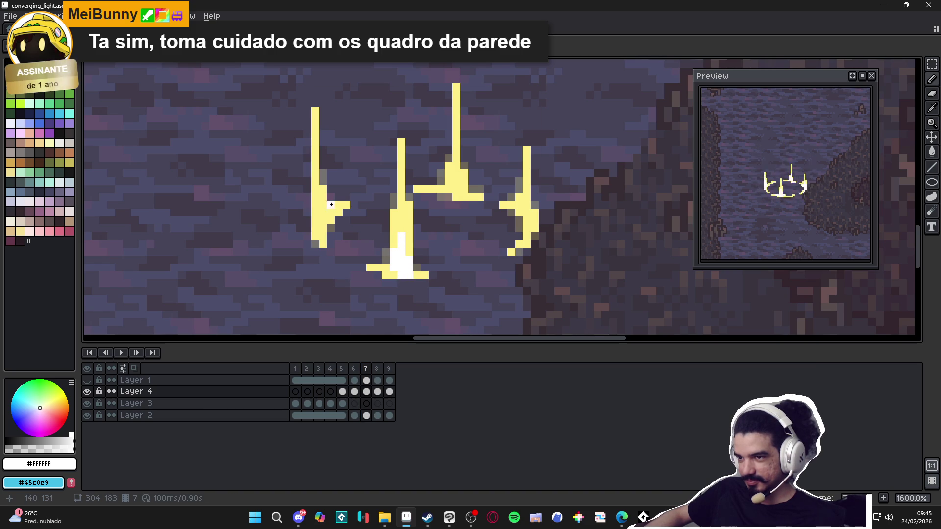
pyautogui.moveTo(322, 219); pyautogui.dragTo(313, 180)
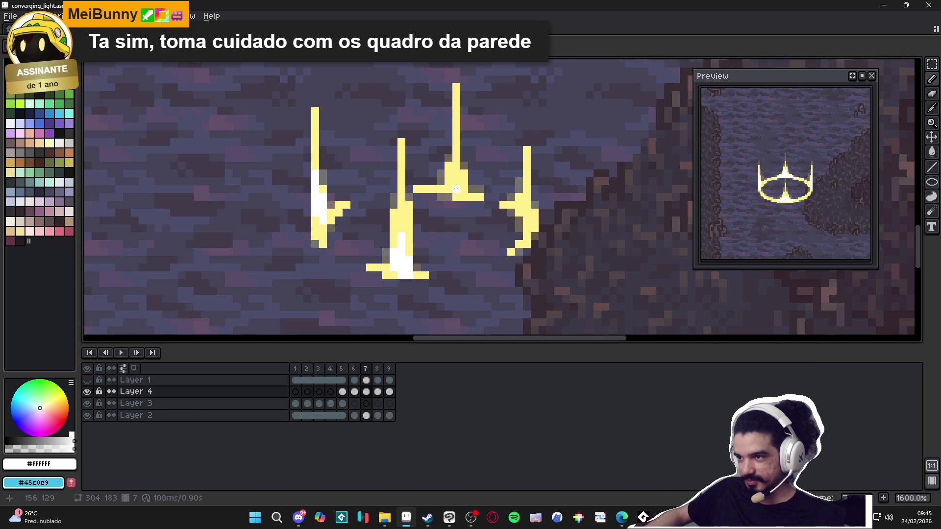
pyautogui.moveTo(456, 189); pyautogui.dragTo(454, 164)
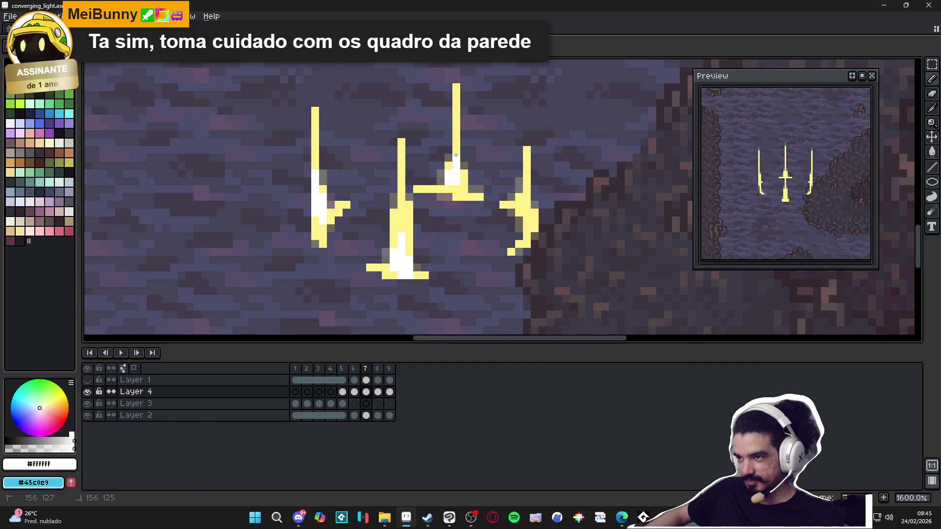
pyautogui.moveTo(526, 213); pyautogui.dragTo(520, 181)
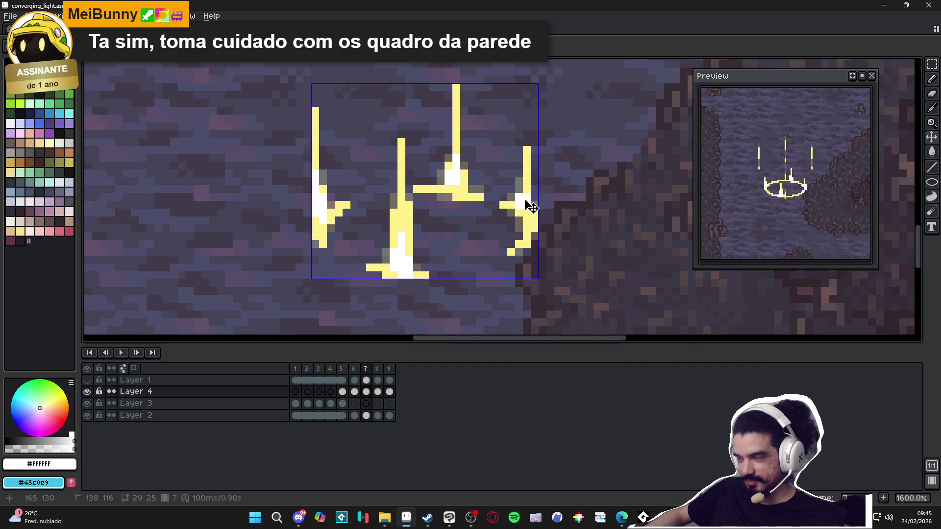
pyautogui.hotkey('ctrl', 'z')
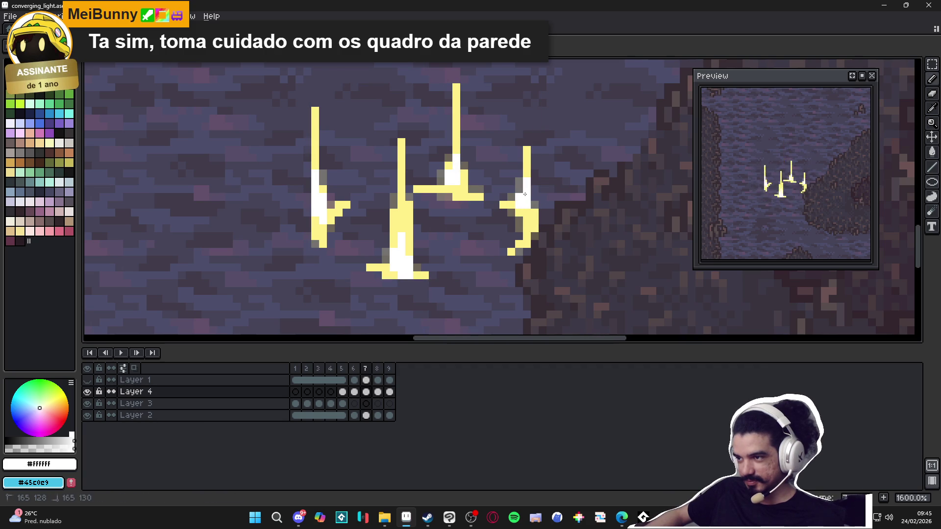
pyautogui.scroll(-1, 527, 220)
pyautogui.scroll(-1, 527, 219)
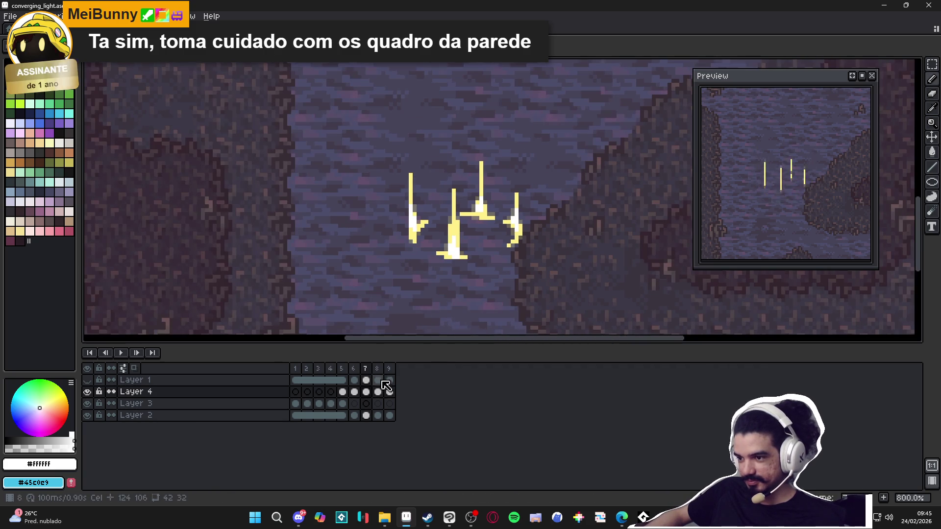
# Add a white highlight at frame 8's upper-middle flare base and move on to frame 9
pyautogui.click(377, 369)
pyautogui.scroll(1, 455, 228)
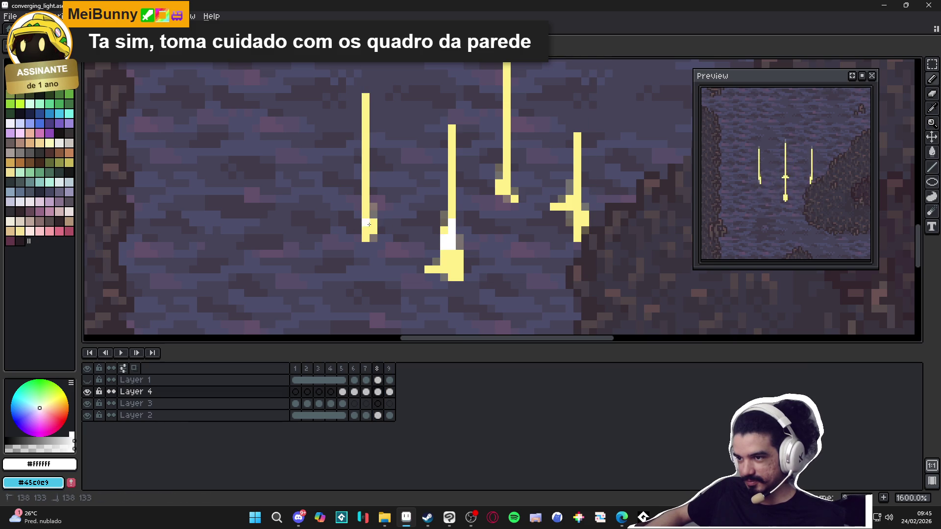
pyautogui.press('ctrl')
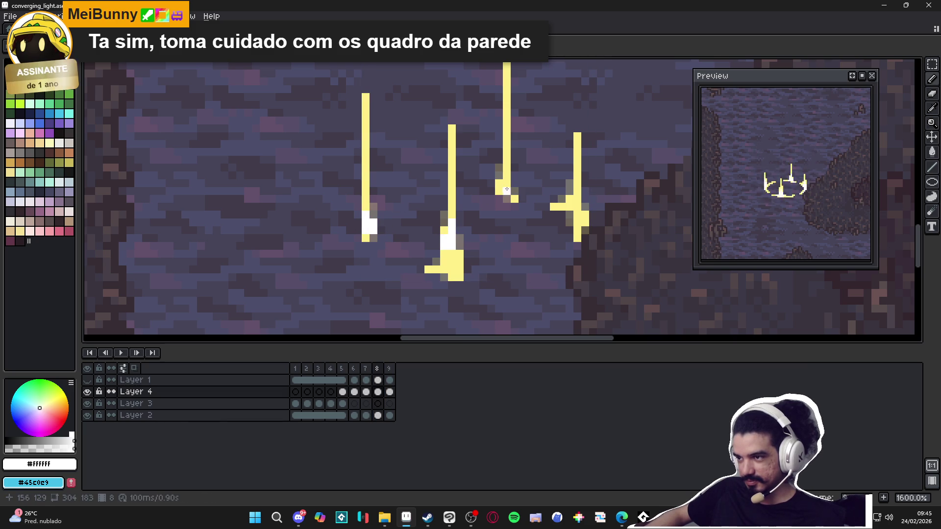
pyautogui.click(503, 187)
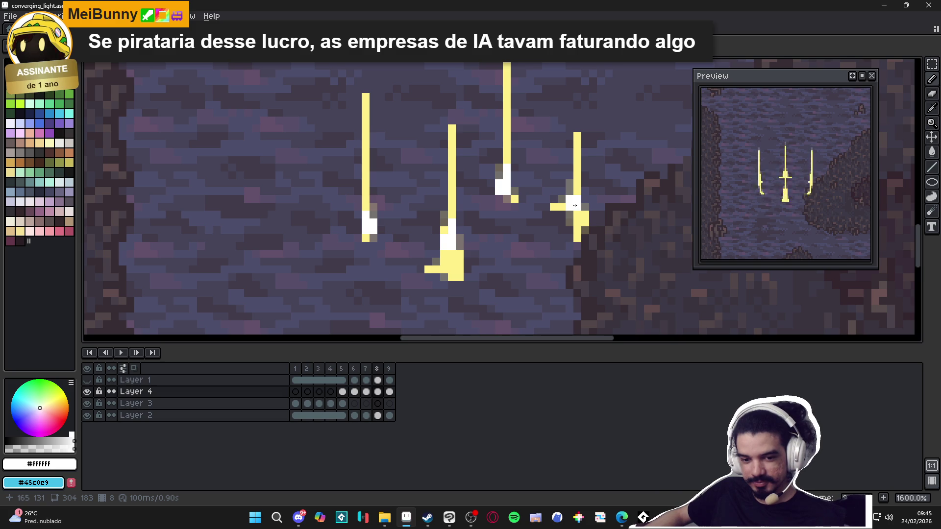
pyautogui.scroll(1, 574, 201)
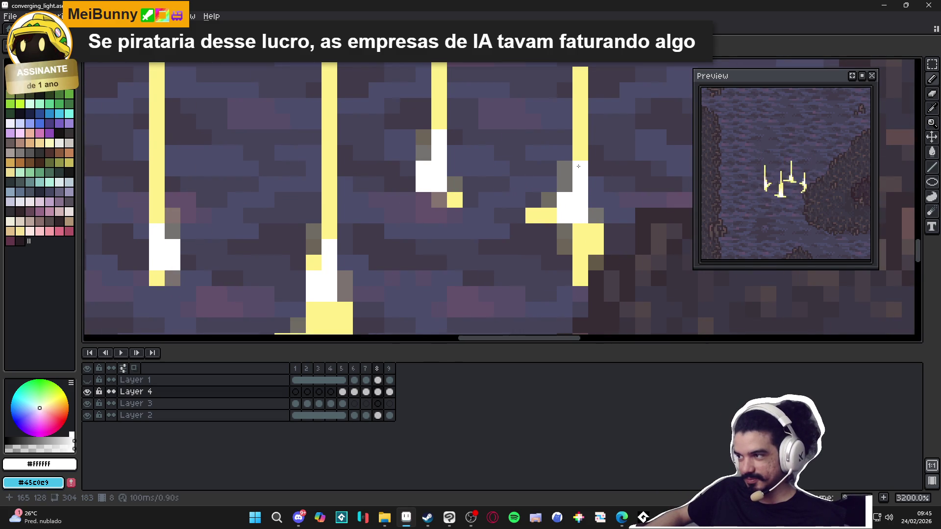
pyautogui.scroll(-3, 578, 166)
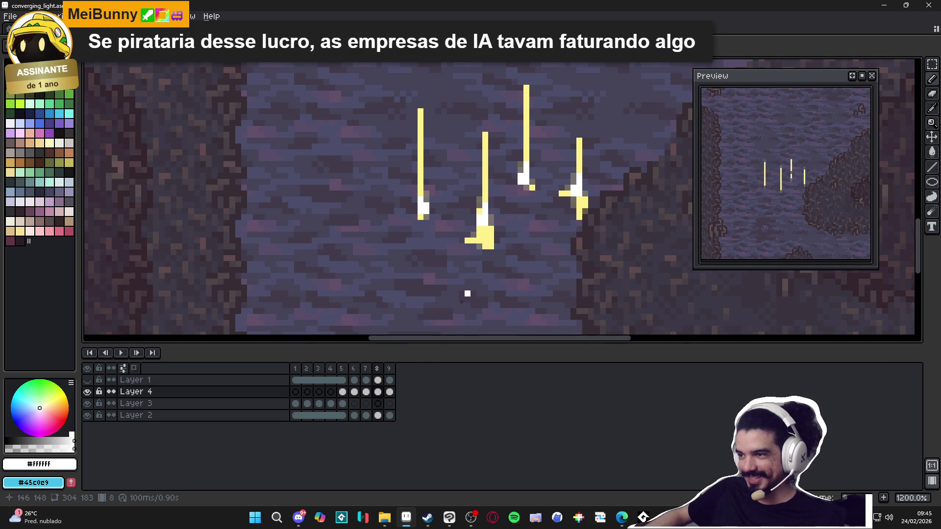
pyautogui.scroll(-1, 461, 301)
pyautogui.click(389, 369)
pyautogui.scroll(2, 475, 230)
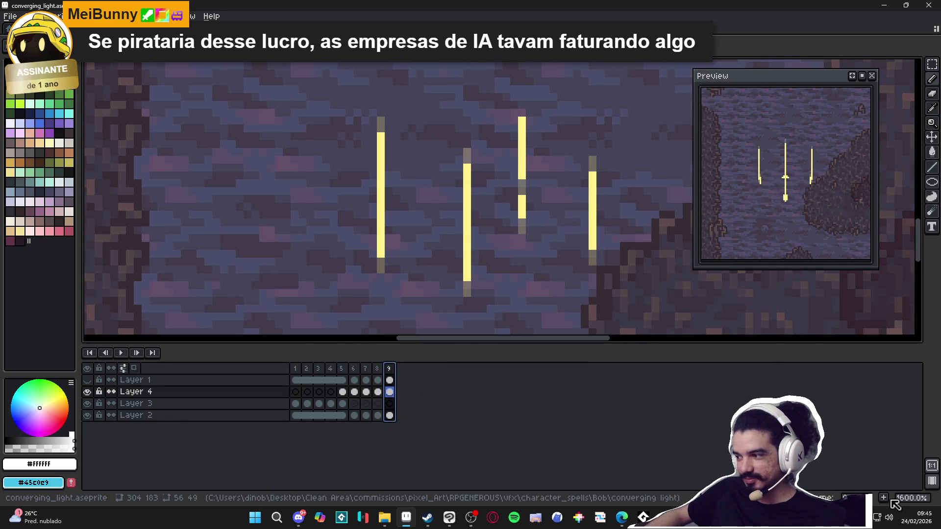
# Add frame 10, shorten the beams' lower parts, nudge them up, and zoom out to the whole stone scene
pyautogui.hotkey('alt', 'n')
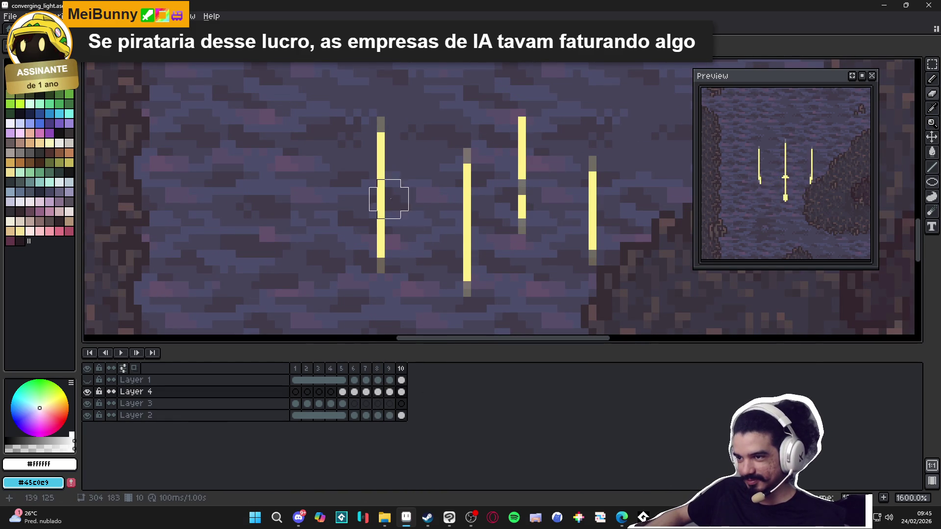
pyautogui.moveTo(389, 247); pyautogui.dragTo(390, 258)
pyautogui.moveTo(483, 275)
pyautogui.mouseDown()
pyautogui.moveTo(530, 261)
pyautogui.moveTo(593, 309)
pyautogui.mouseUp()
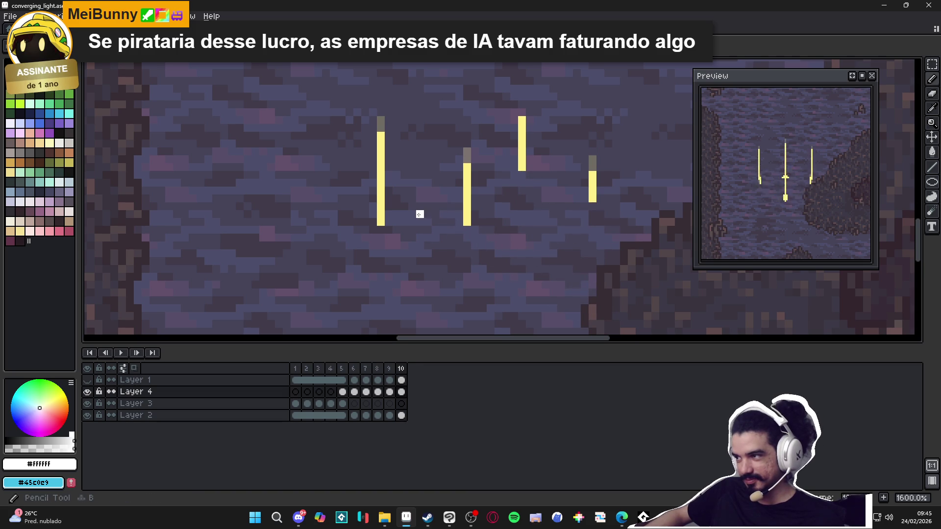
pyautogui.scroll(-1, 401, 153)
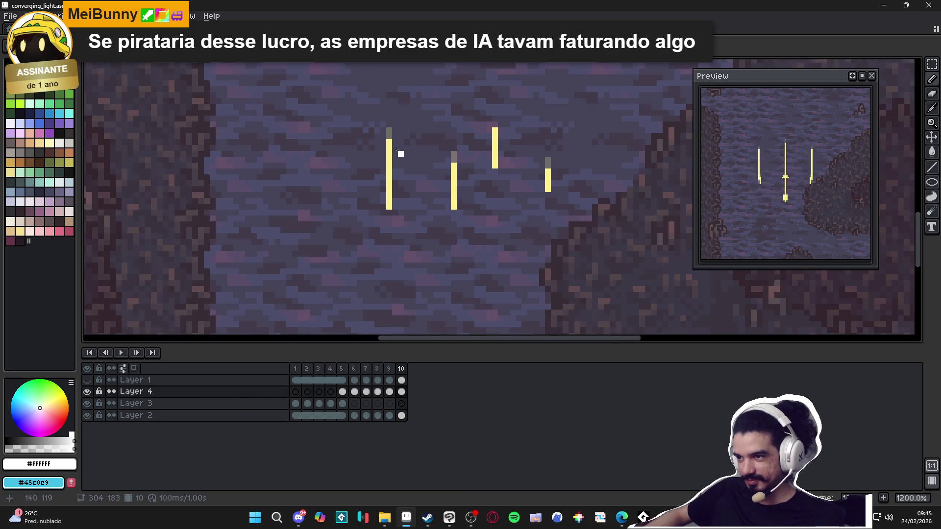
pyautogui.moveTo(325, 100); pyautogui.dragTo(606, 269)
pyautogui.moveTo(517, 214)
pyautogui.mouseDown()
pyautogui.moveTo(497, 194)
pyautogui.moveTo(504, 185)
pyautogui.mouseUp()
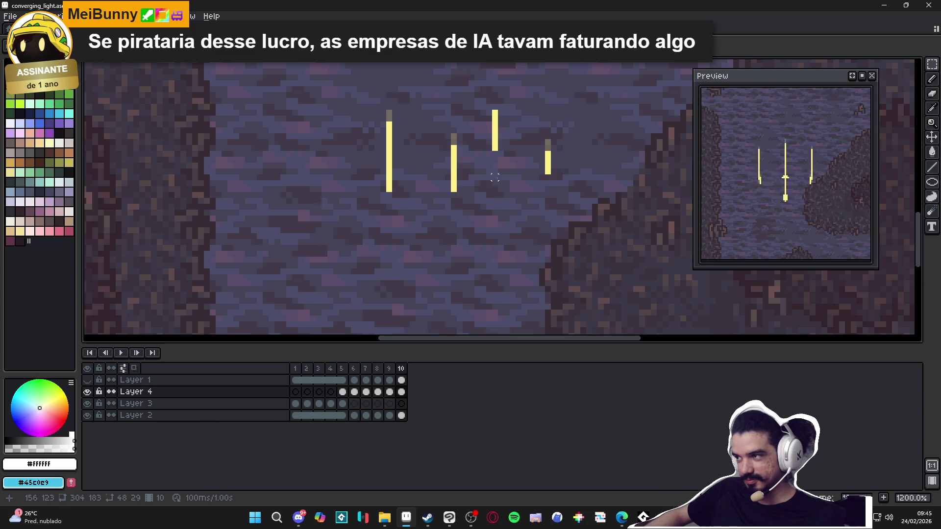
pyautogui.scroll(2, 430, 201)
pyautogui.press('e')
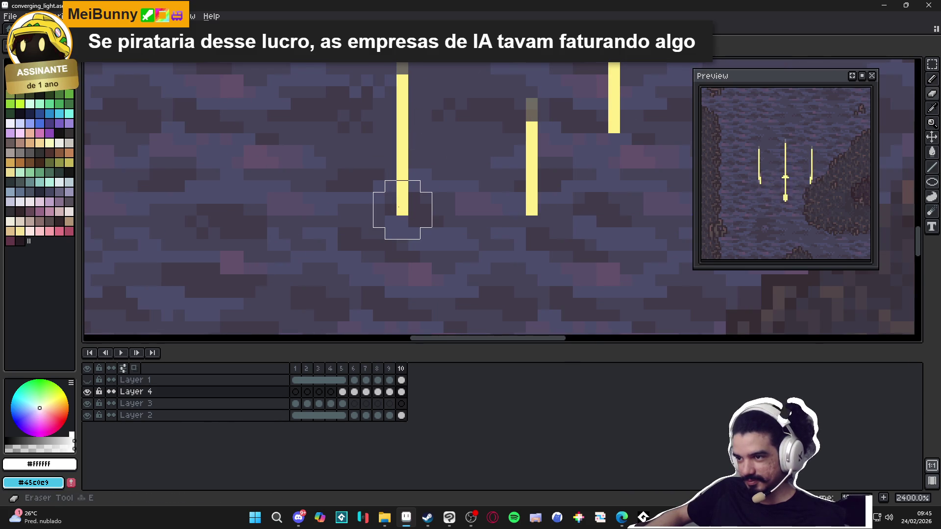
pyautogui.keyDown('alt'); pyautogui.click(402, 140); pyautogui.keyUp('alt')
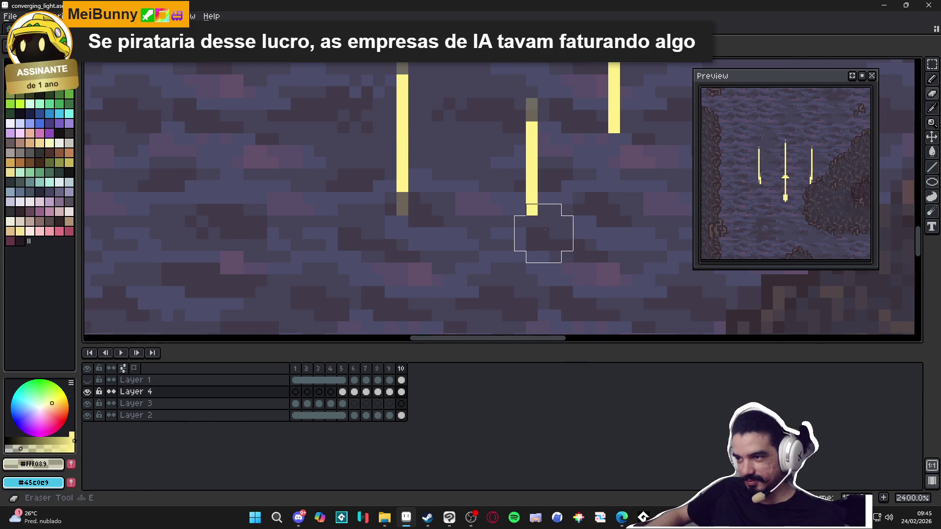
pyautogui.scroll(3, 570, 222)
pyautogui.hscroll(2, 570, 223)
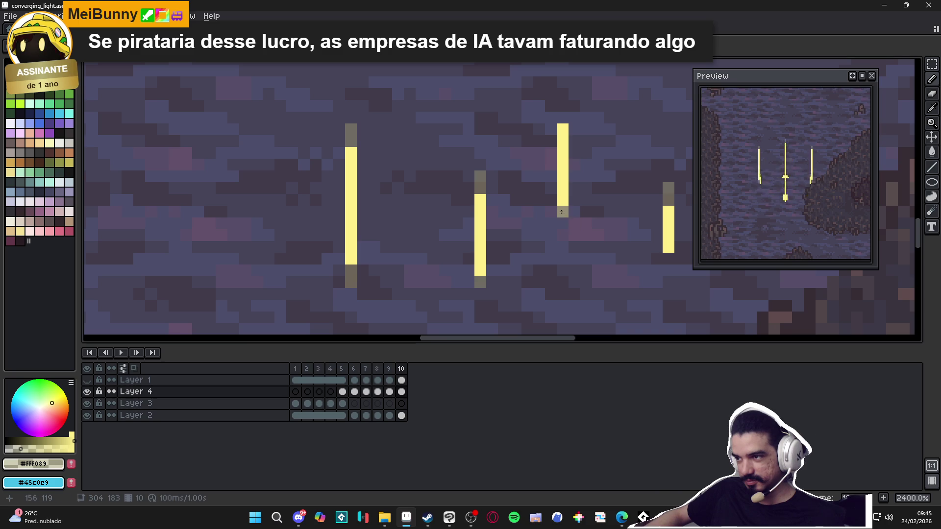
pyautogui.moveTo(615, 250); pyautogui.dragTo(600, 255)
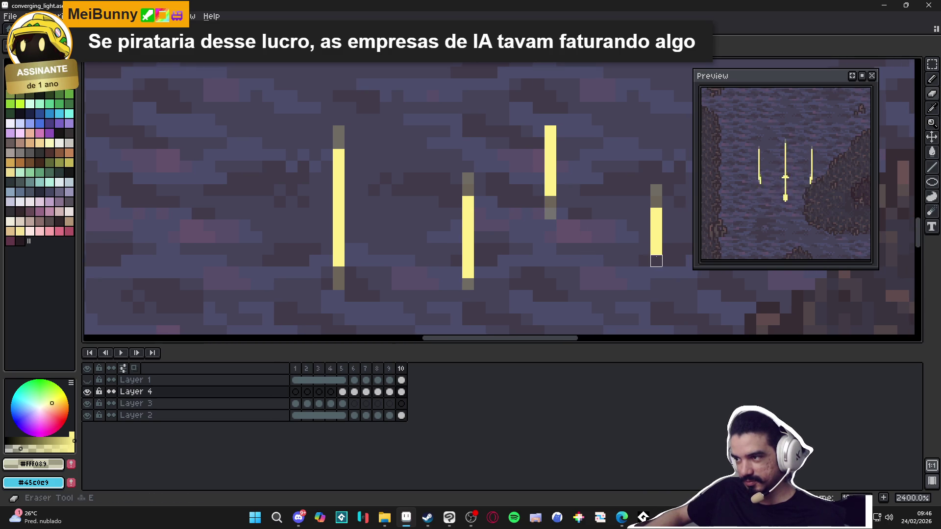
pyautogui.scroll(-3, 595, 250)
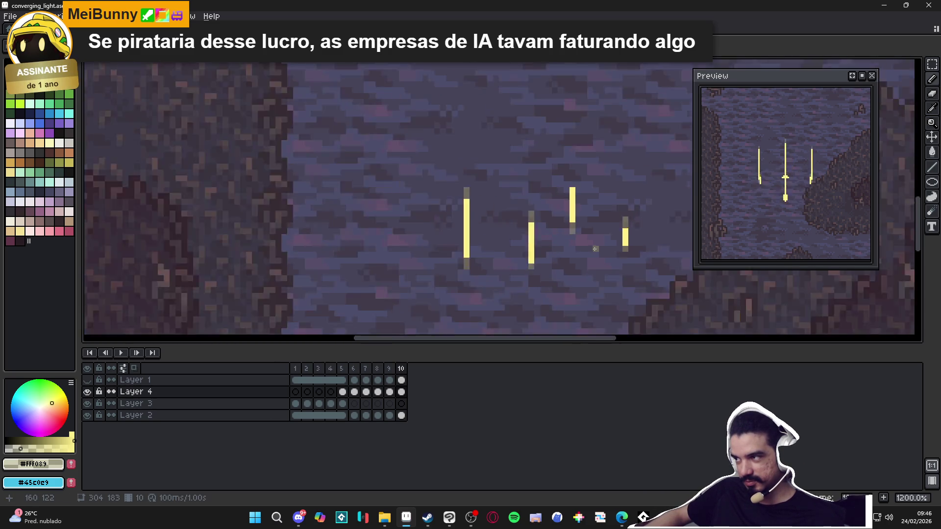
pyautogui.scroll(-3, 593, 248)
pyautogui.moveTo(594, 248); pyautogui.dragTo(531, 222)
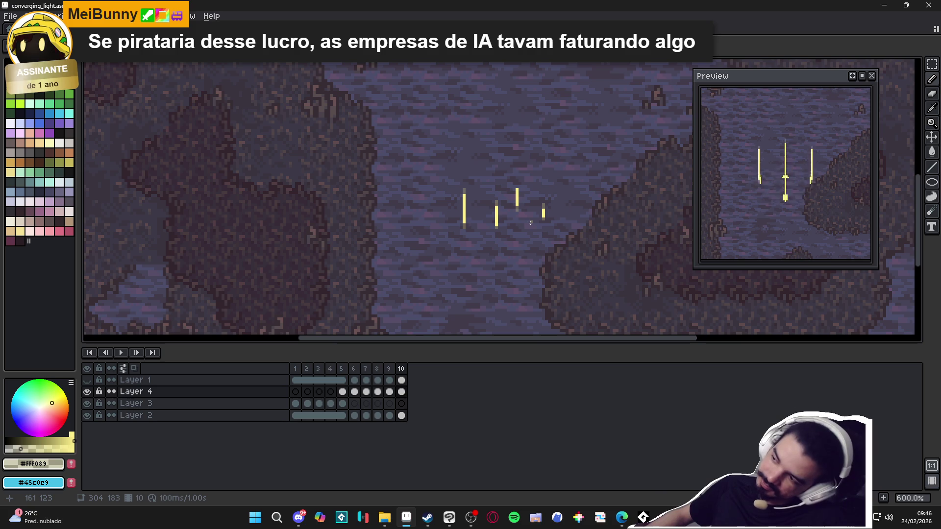
# Save the spell file and add a new Layer 5 above Layer 4 from frame 1
pyautogui.press('ctrl')
pyautogui.hotkey('ctrl', 's')
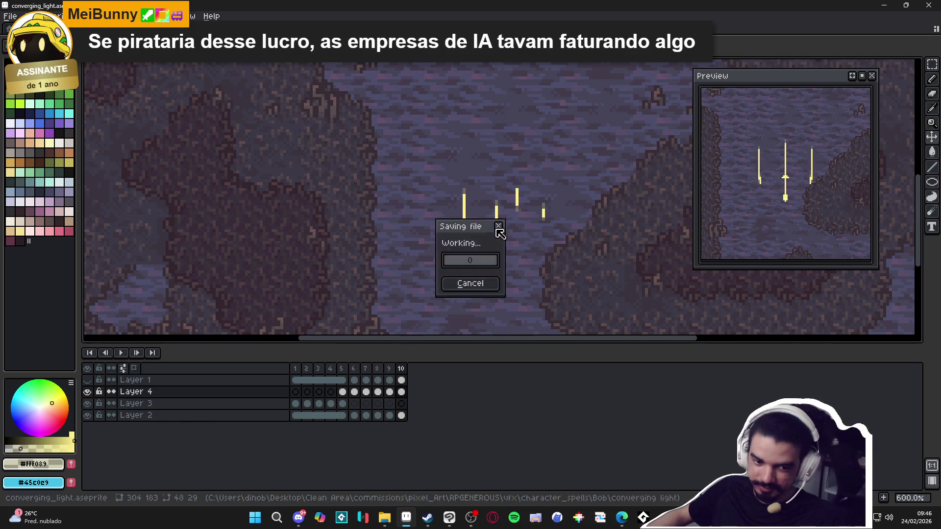
pyautogui.click(296, 369)
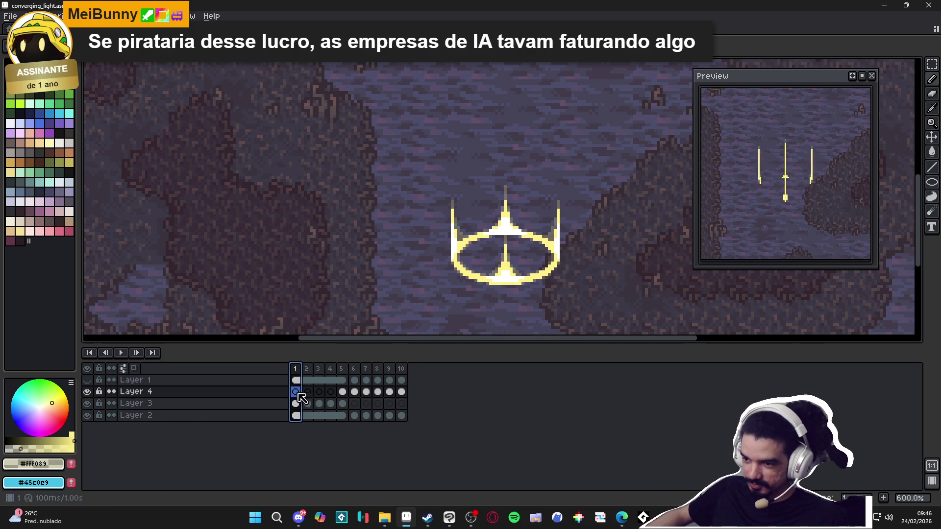
pyautogui.hotkey('shift', 'n')
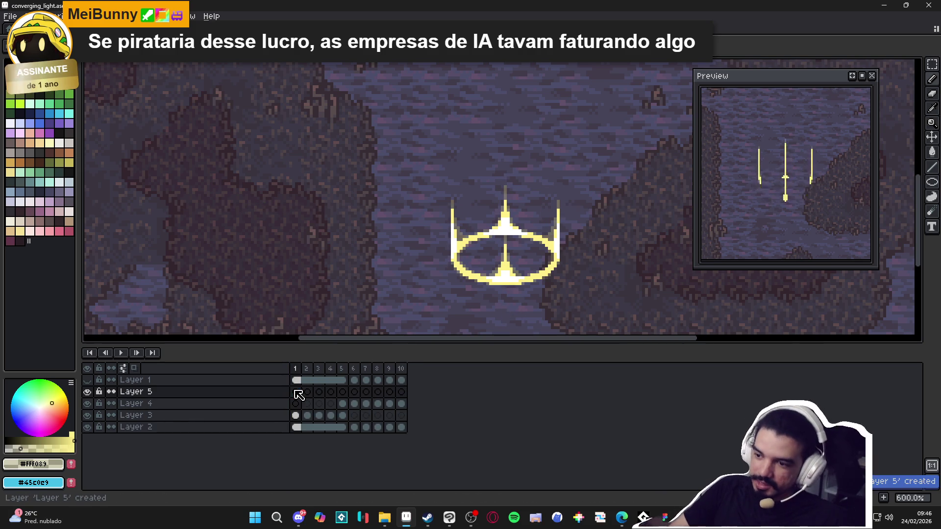
# Select frame 5 on Layer 5, pick up the ring's pale yellow #FFF089, and switch to Discord
pyautogui.click(342, 368)
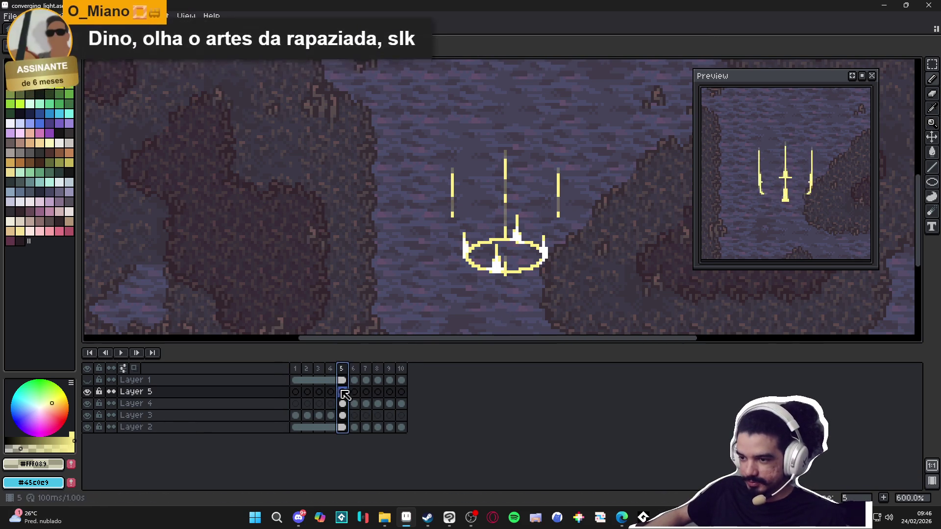
pyautogui.scroll(3, 487, 248)
pyautogui.scroll(1, 486, 247)
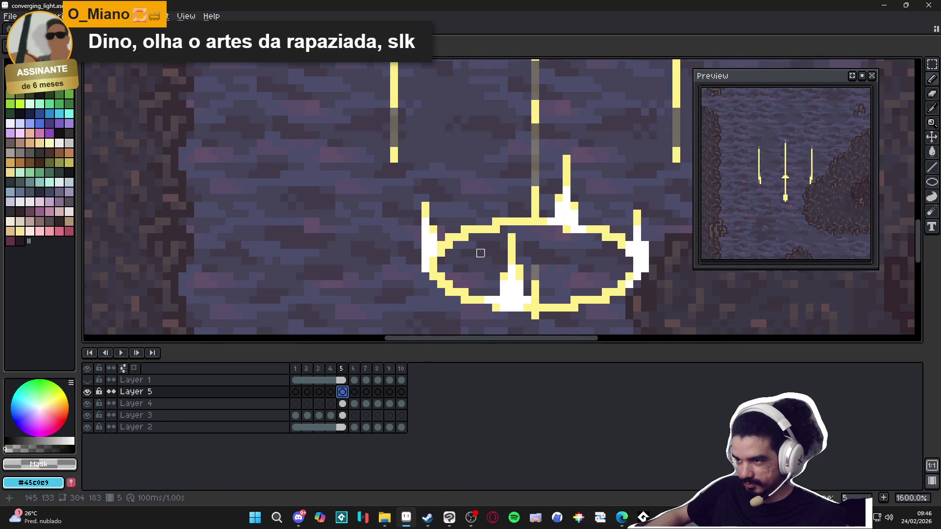
pyautogui.keyDown('alt'); pyautogui.click(505, 229); pyautogui.keyUp('alt')
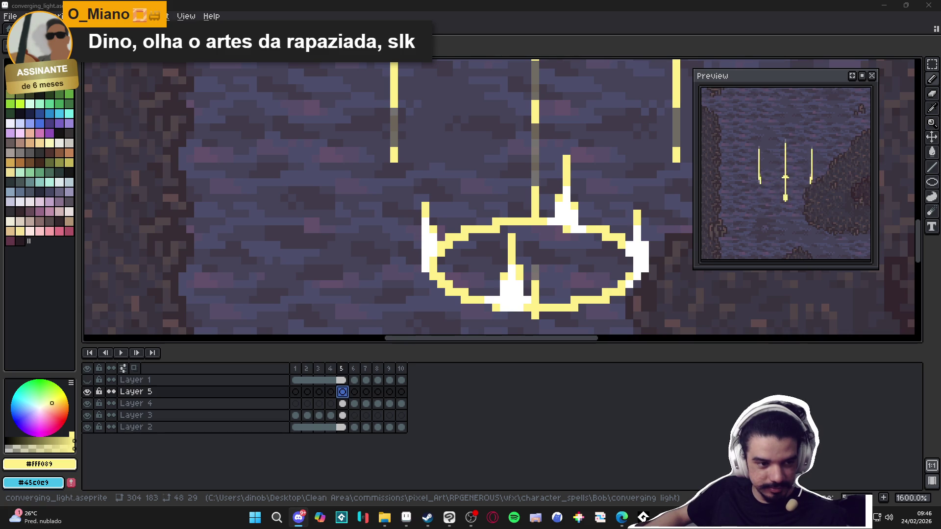
pyautogui.hotkey('alt', 'Tab')
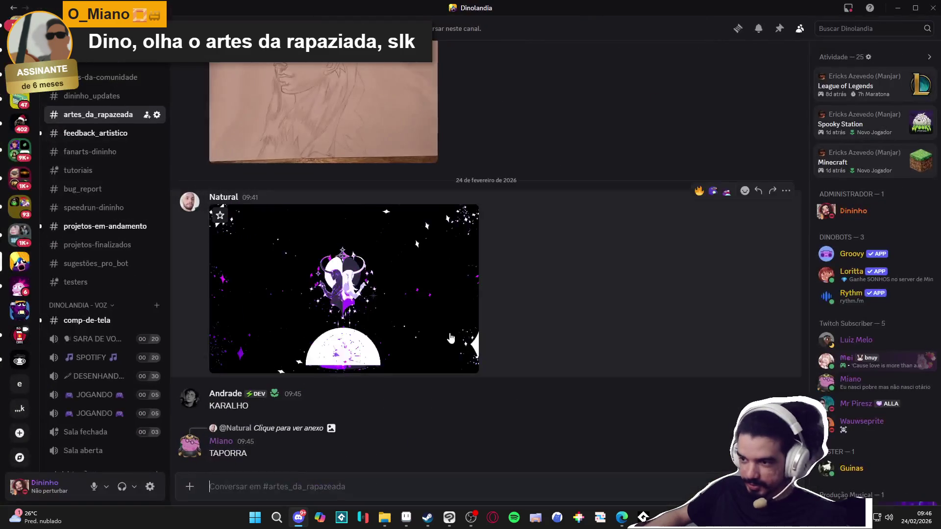
# View the purple moon GIF full screen, then search the server for that artist's posts
pyautogui.click(476, 321)
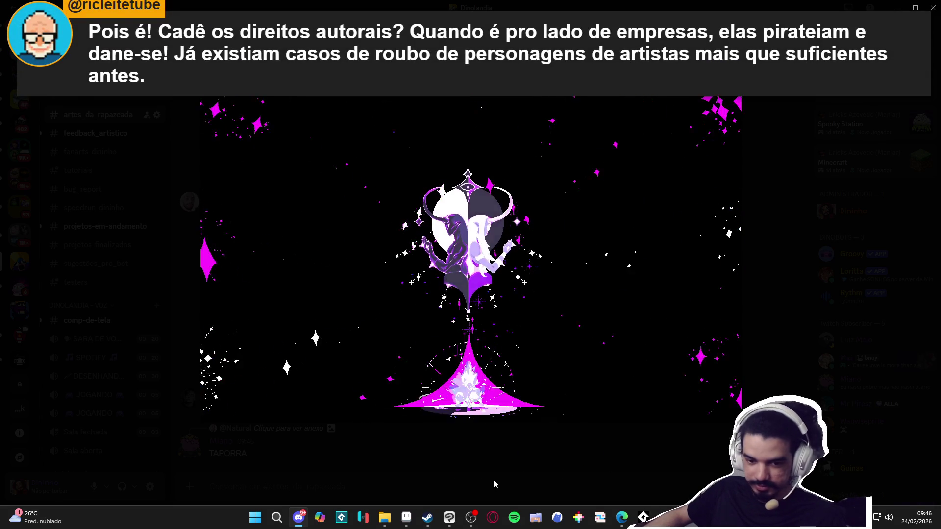
pyautogui.click(465, 473)
pyautogui.scroll(1, 445, 412)
pyautogui.scroll(2, 446, 412)
pyautogui.scroll(2, 445, 412)
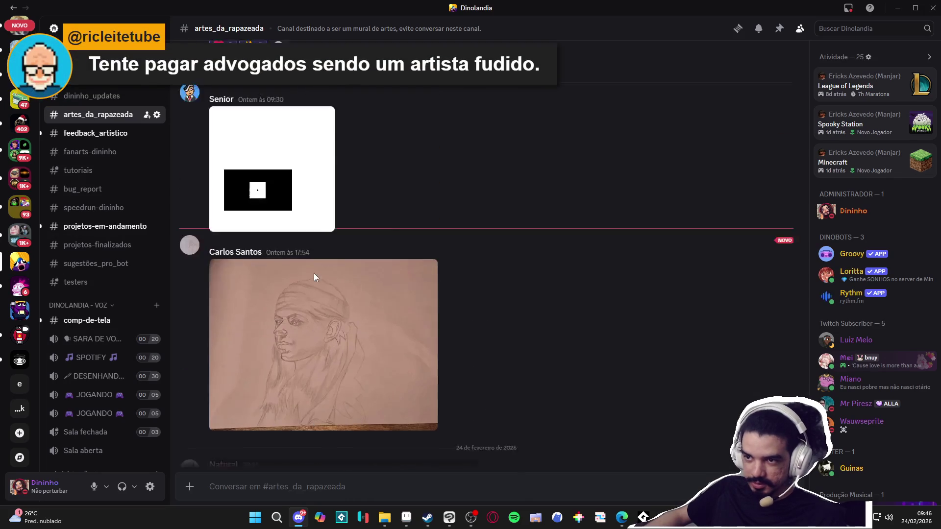
pyautogui.scroll(1, 446, 412)
pyautogui.click(888, 27)
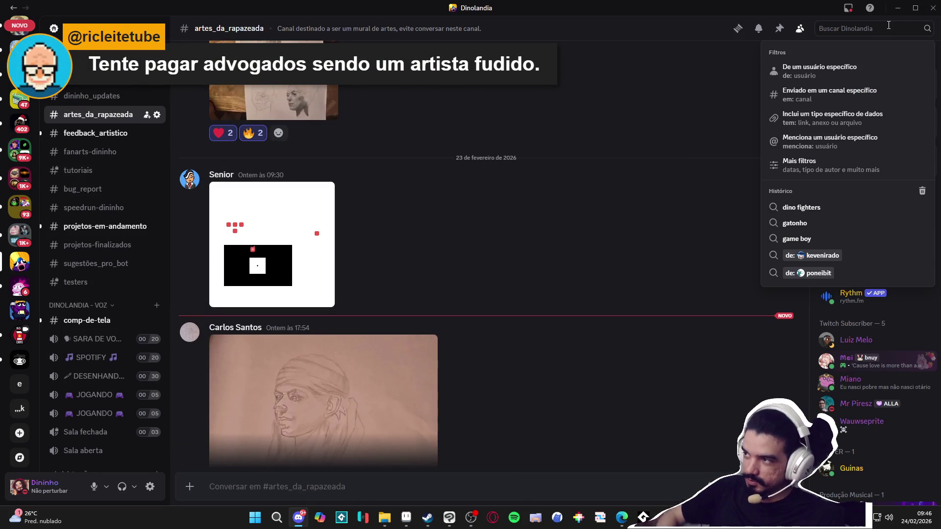
pyautogui.write('natural')
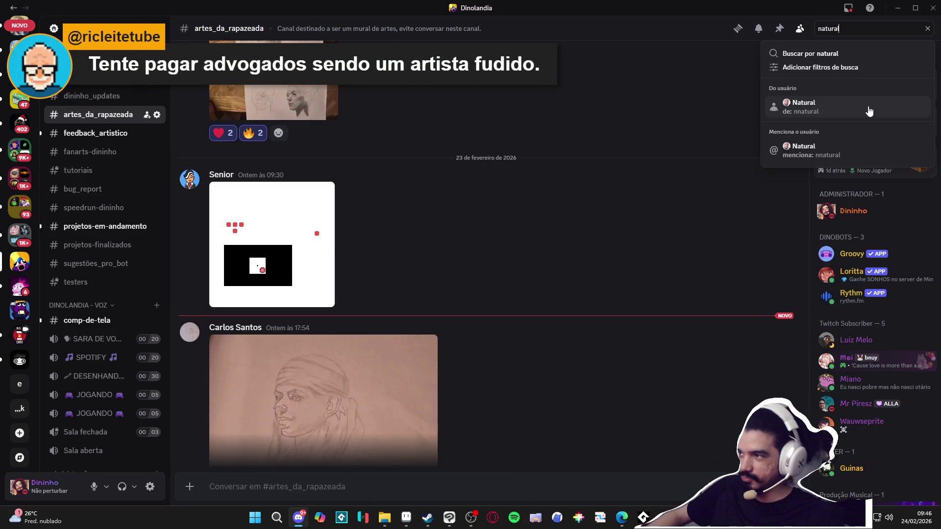
pyautogui.click(868, 109)
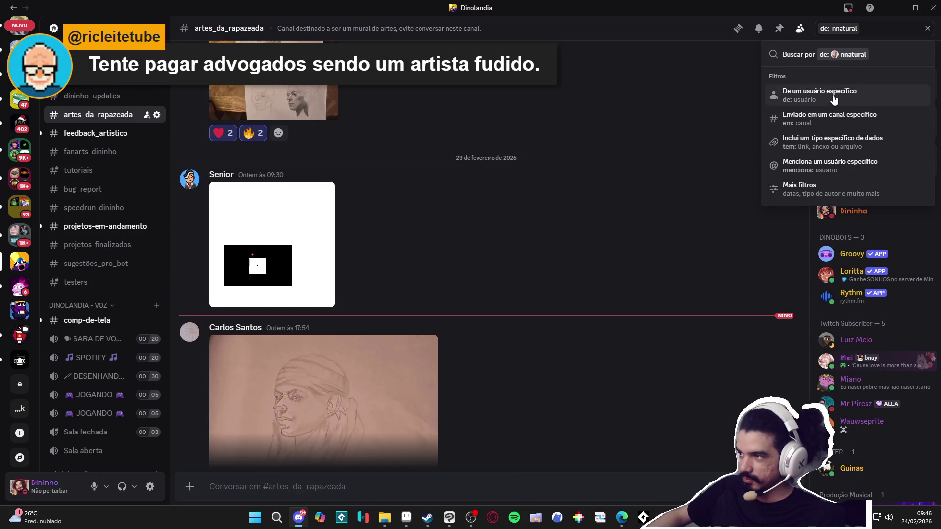
pyautogui.press('Return')
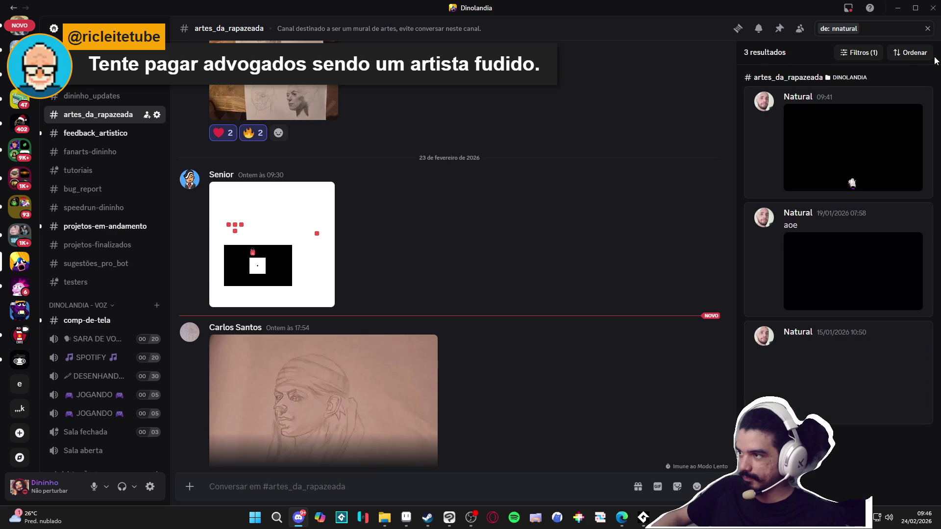
pyautogui.click(853, 379)
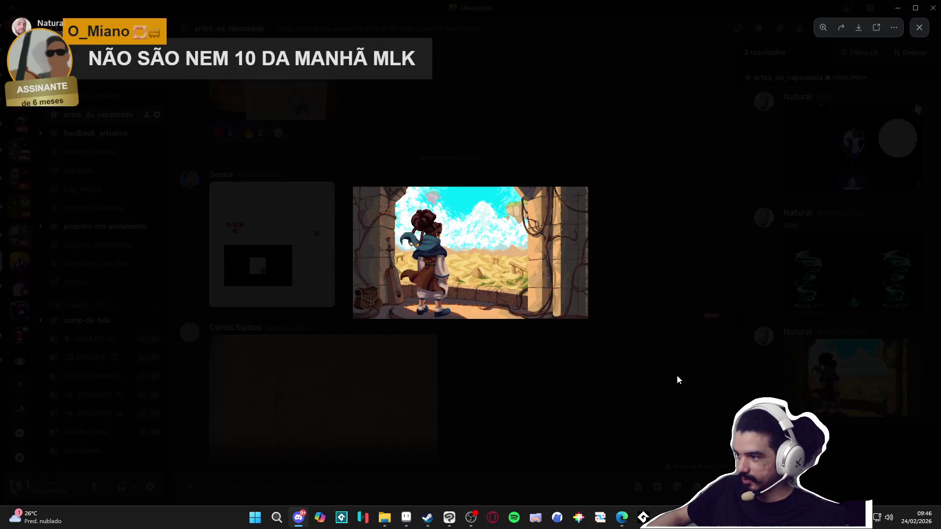
pyautogui.rightClick(416, 262)
pyautogui.click(462, 316)
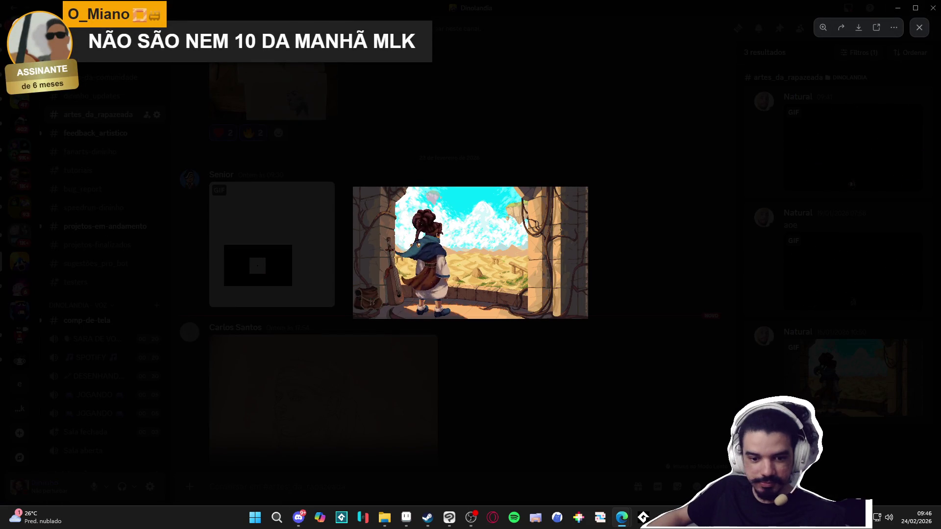
pyautogui.scroll(5, 495, 308)
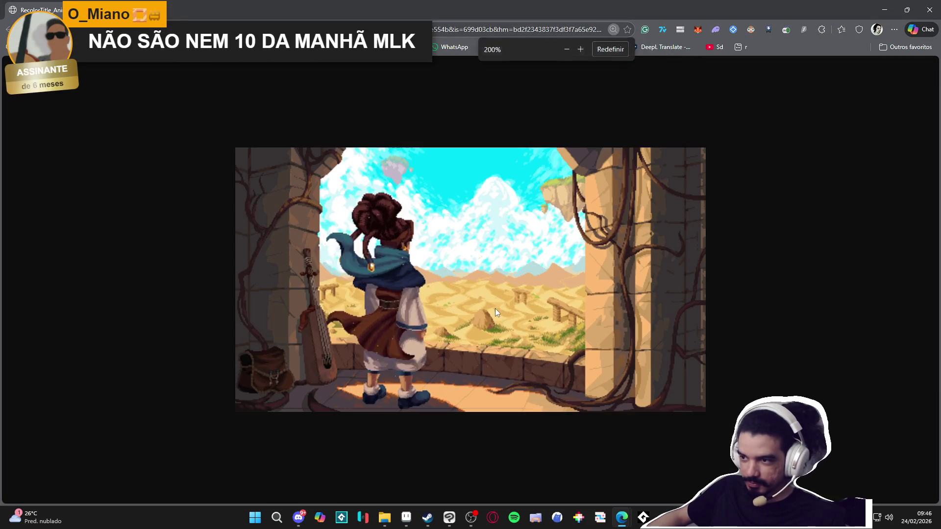
pyautogui.scroll(1, 473, 292)
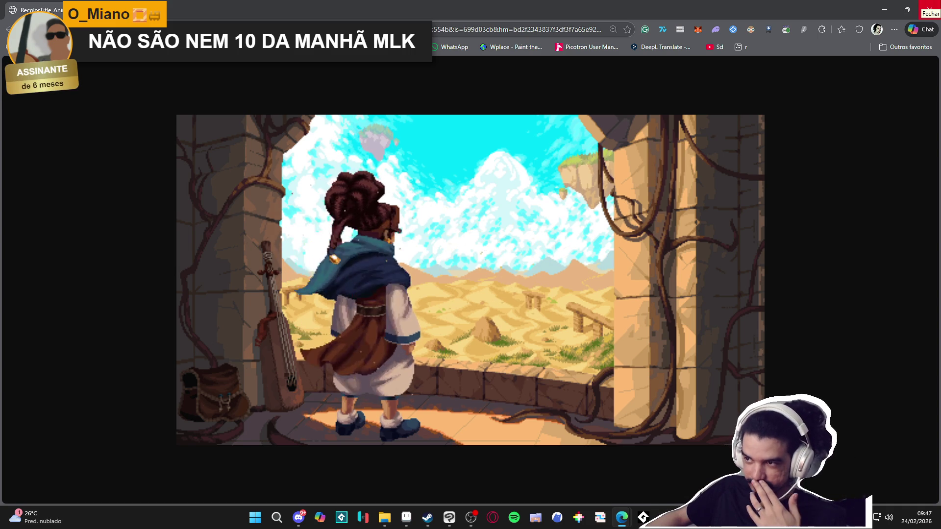
pyautogui.click(929, 7)
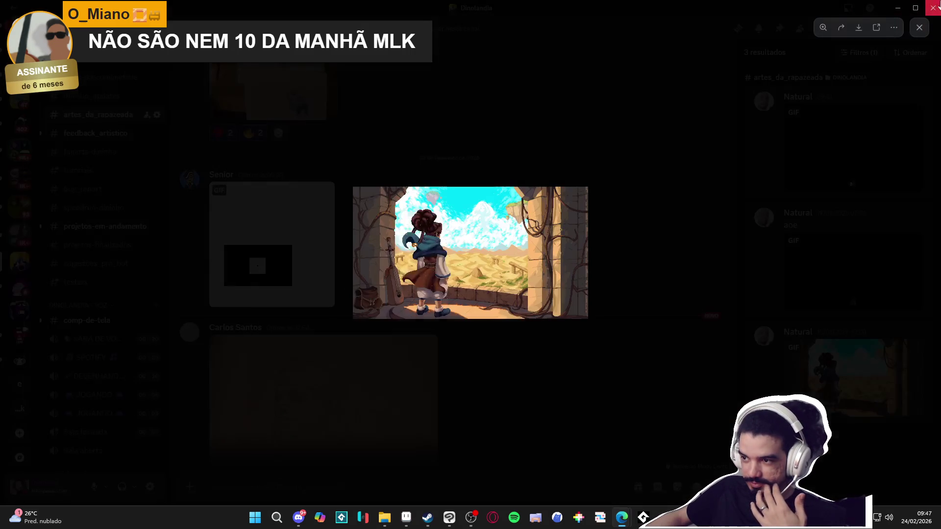
pyautogui.click(654, 221)
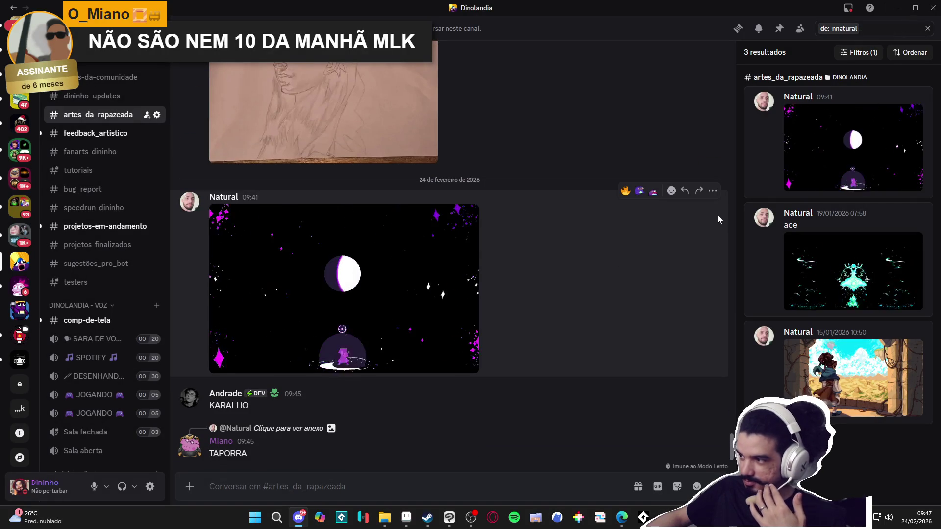
# View the cyan tornado result enlarged, clear the search, and return to Aseprite
pyautogui.click(827, 260)
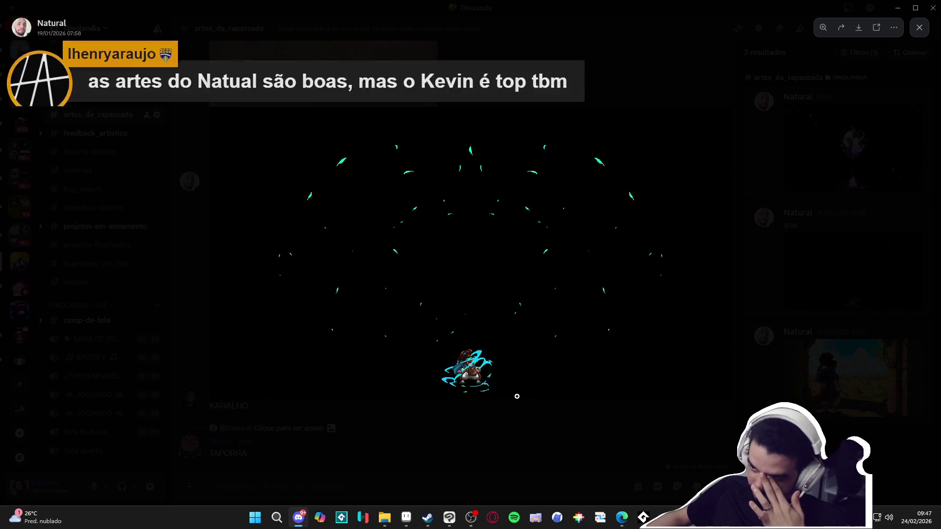
pyautogui.click(487, 425)
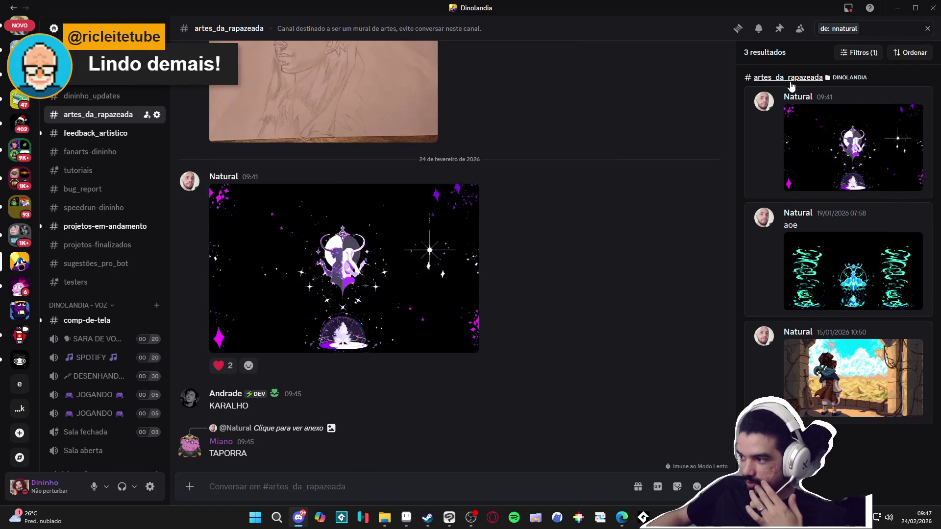
pyautogui.moveTo(471, 265)
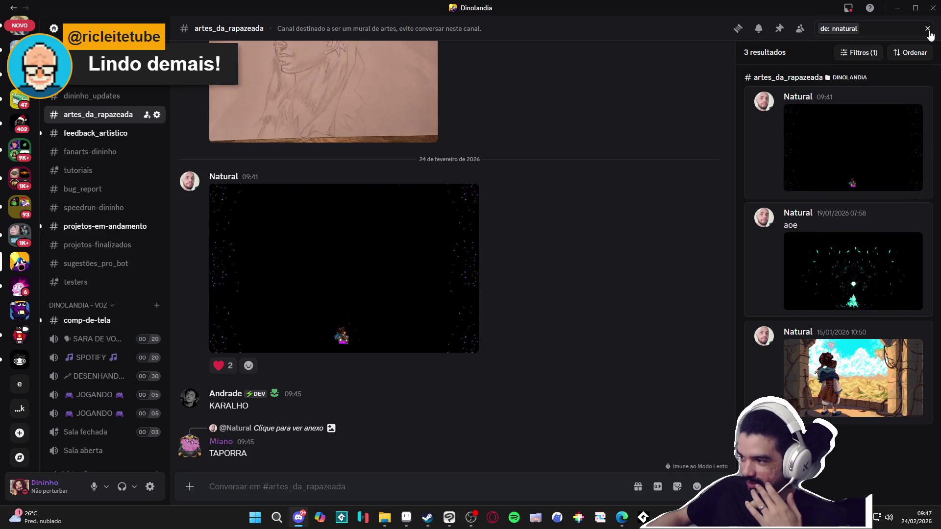
pyautogui.click(928, 29)
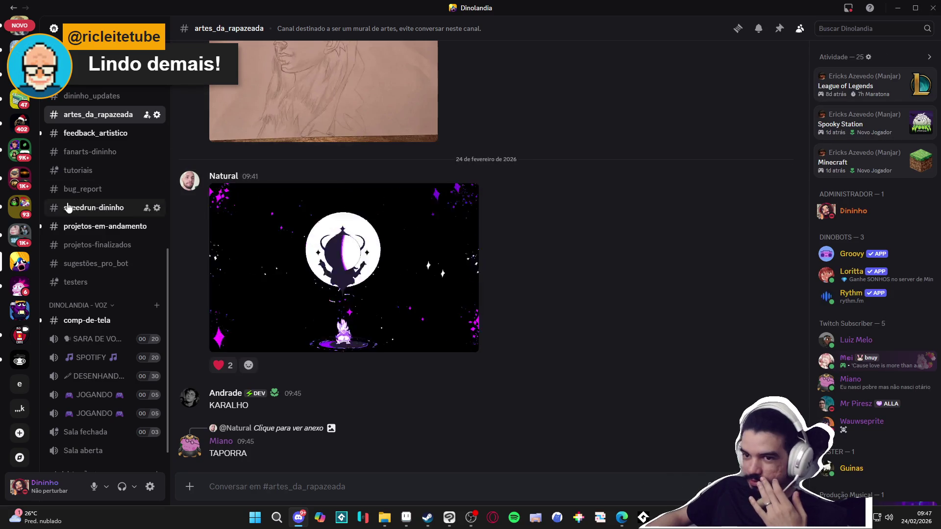
pyautogui.hotkey('alt', 'Tab')
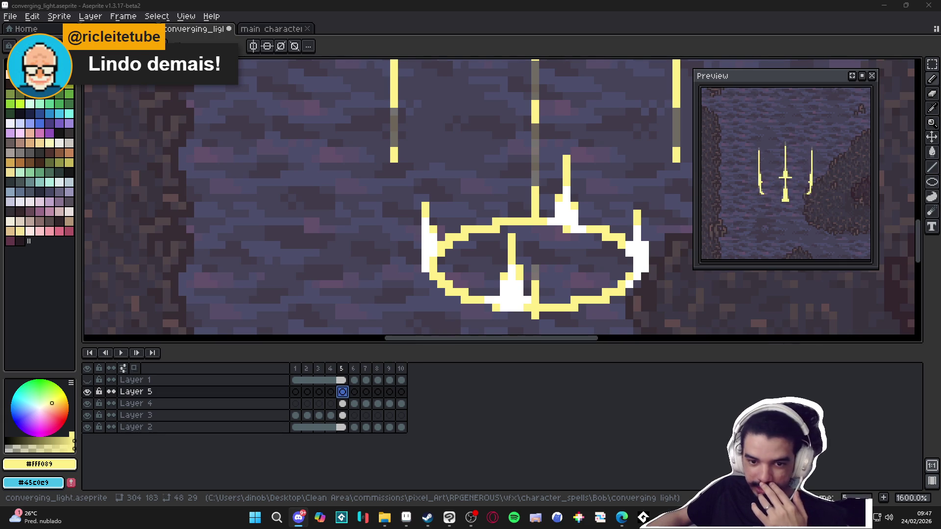
# Bring Clip Studio Paint forward on the creature silhouettes Illustration document
pyautogui.click(449, 518)
pyautogui.click(12, 17)
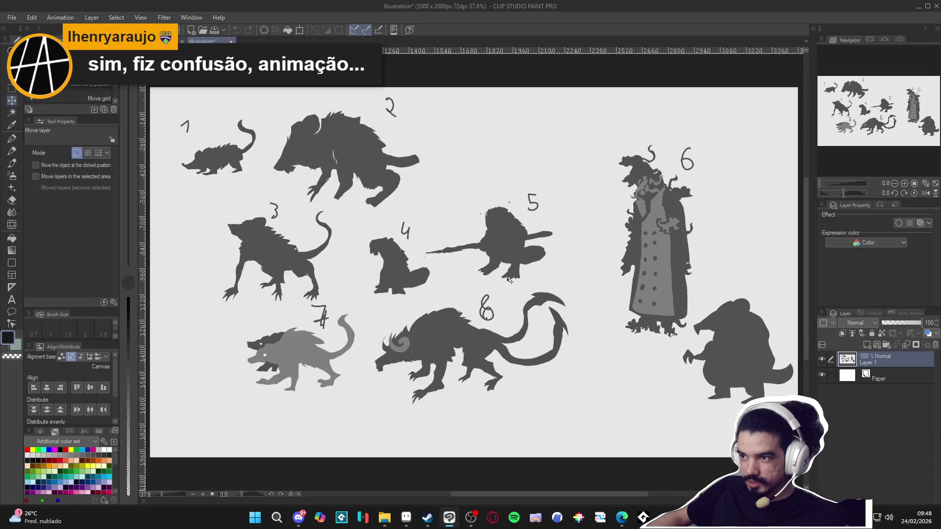